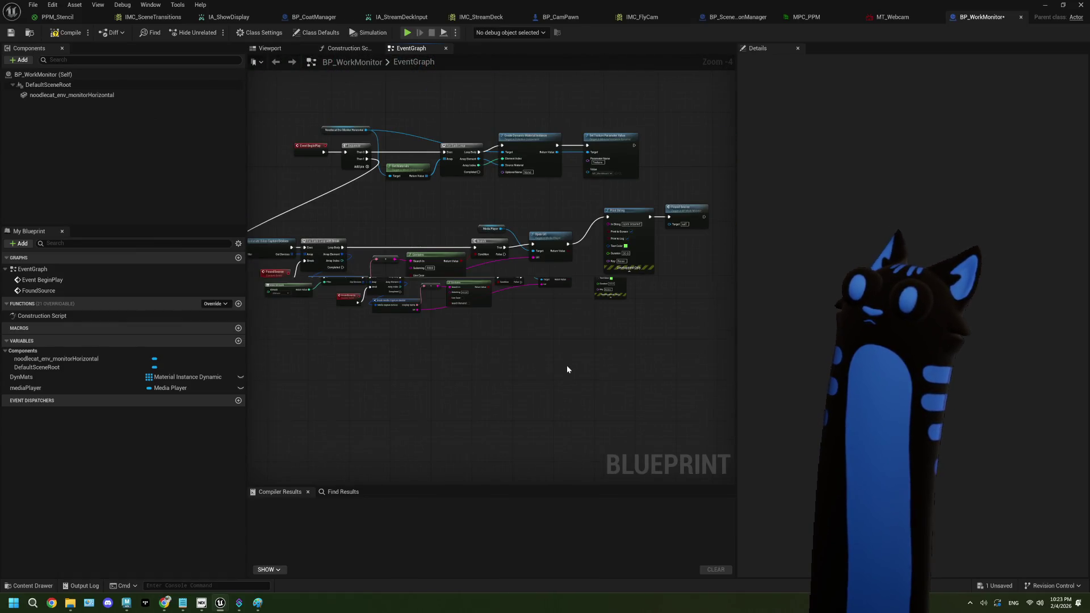
- Pan around the event graph to bring the Open Url chain into view
{"action": "scroll", "coordinate": [567, 366], "scroll_direction": "down", "scroll_amount": 1}
{"action": "scroll", "coordinate": [443, 365], "scroll_direction": "up", "scroll_amount": 2}
{"action": "scroll", "coordinate": [444, 365], "scroll_direction": "down", "scroll_amount": 1}
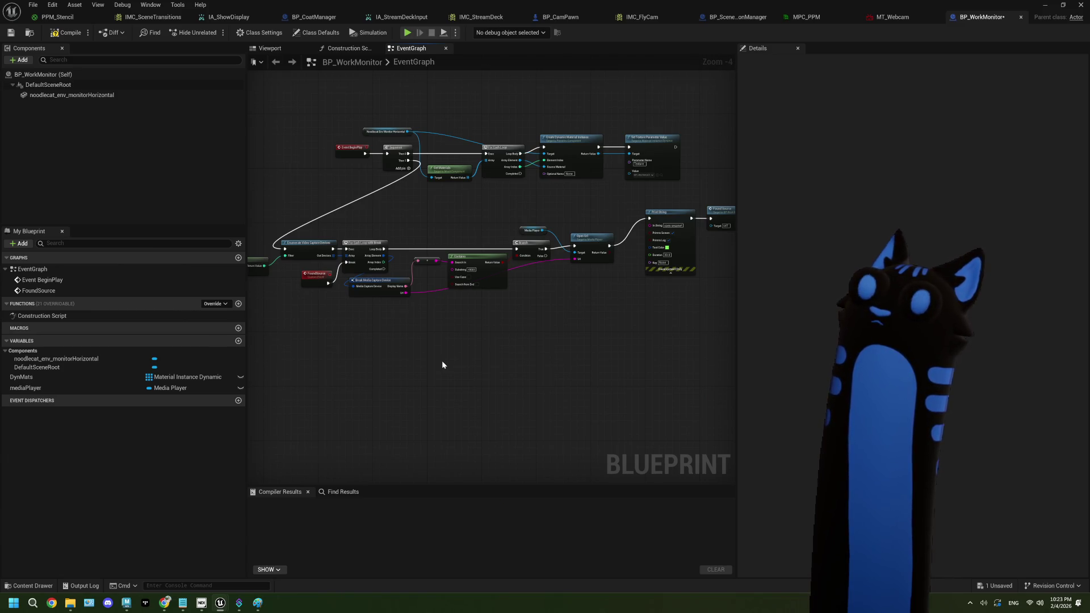
{"action": "scroll", "coordinate": [441, 360], "scroll_direction": "up", "scroll_amount": 1}
{"action": "scroll", "coordinate": [441, 360], "scroll_direction": "up", "scroll_amount": 1}
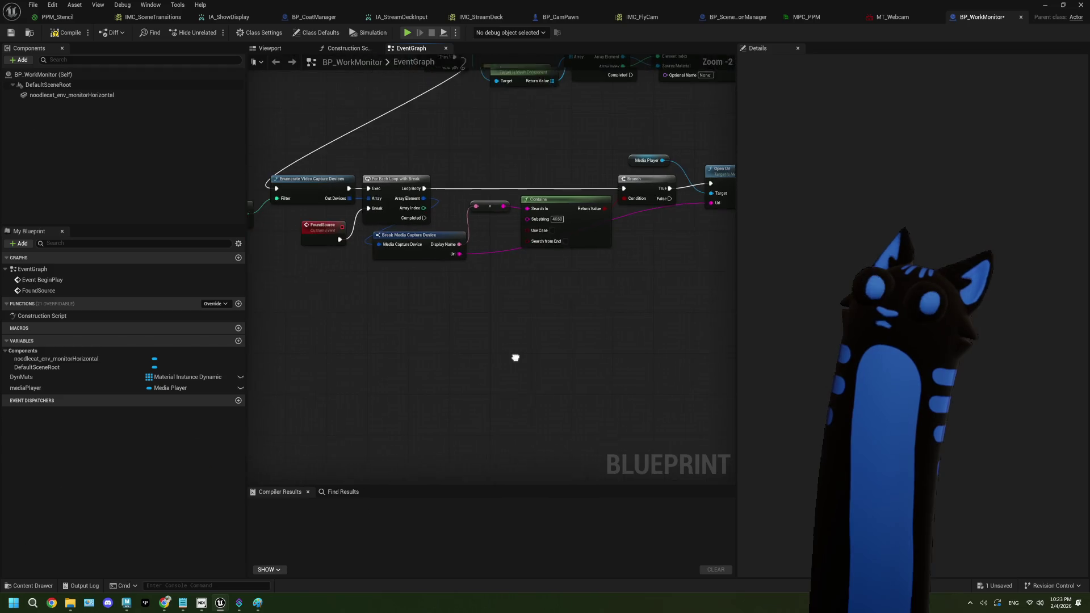
{"action": "left_click_drag", "start_coordinate": [516, 357], "coordinate": [521, 359]}
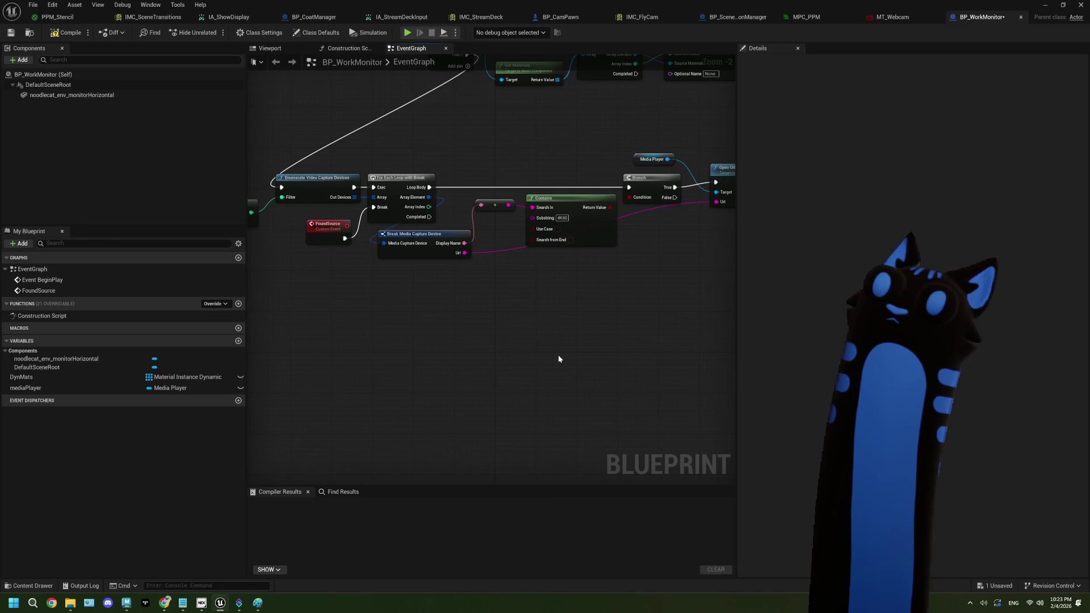
{"action": "left_click_drag", "start_coordinate": [559, 357], "coordinate": [476, 352]}
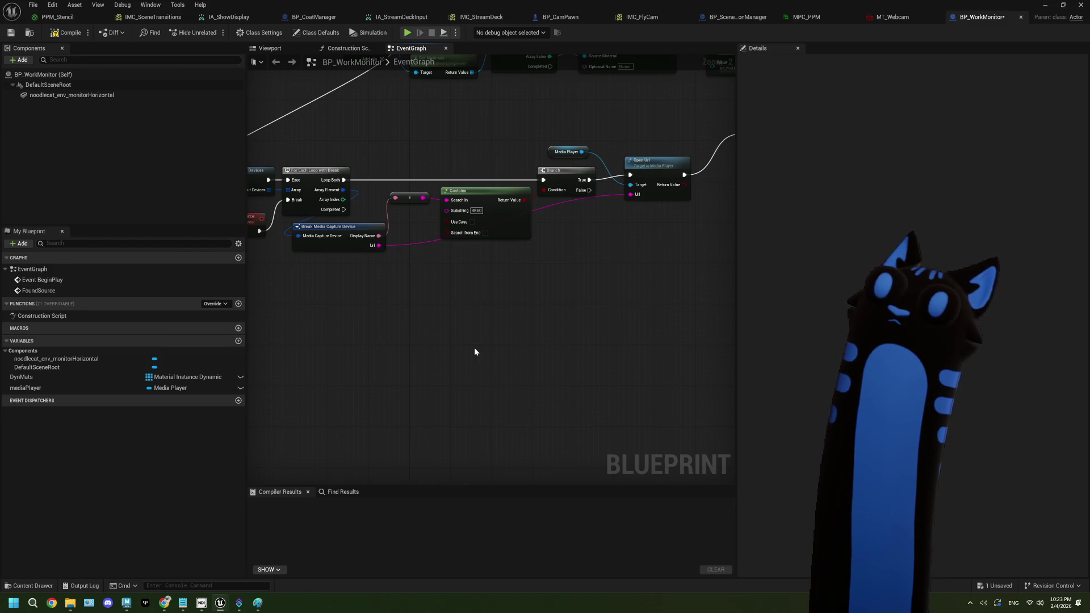
{"action": "scroll", "coordinate": [475, 352], "scroll_direction": "up", "scroll_amount": 1}
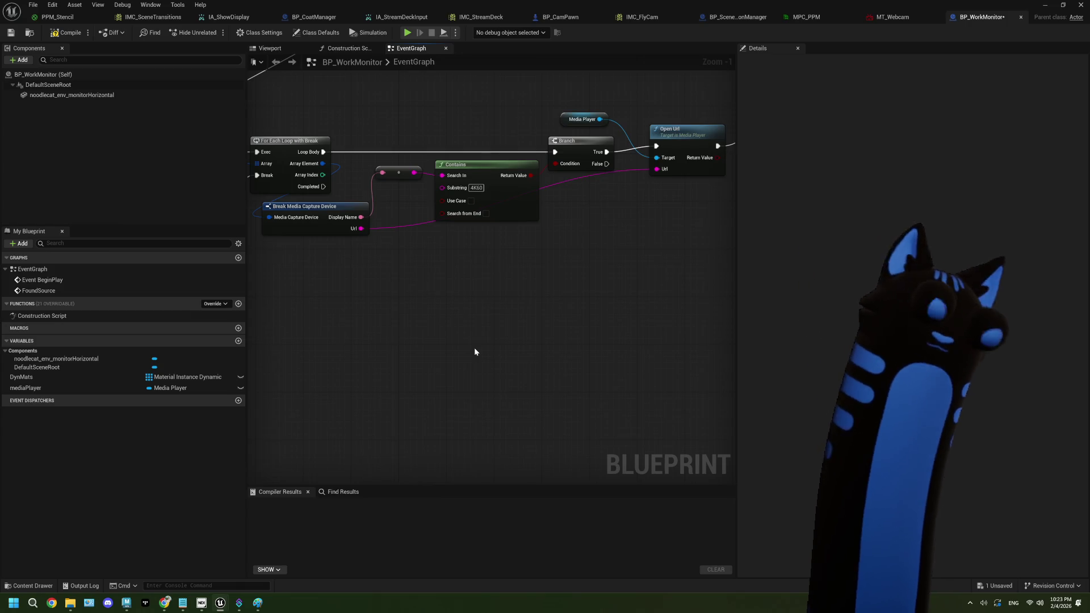
- Close the MPC_PPM collection and minimize the asset editor to reveal the Noodlecat_Env level
{"action": "left_click", "coordinate": [57, 17]}
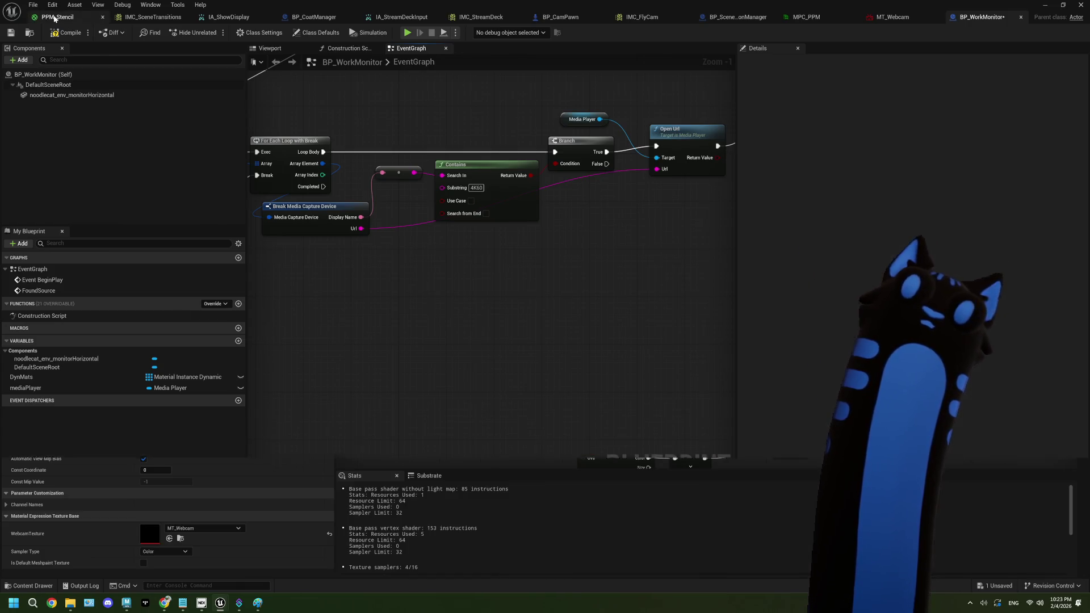
{"action": "scroll", "coordinate": [556, 301], "scroll_direction": "down", "scroll_amount": 2}
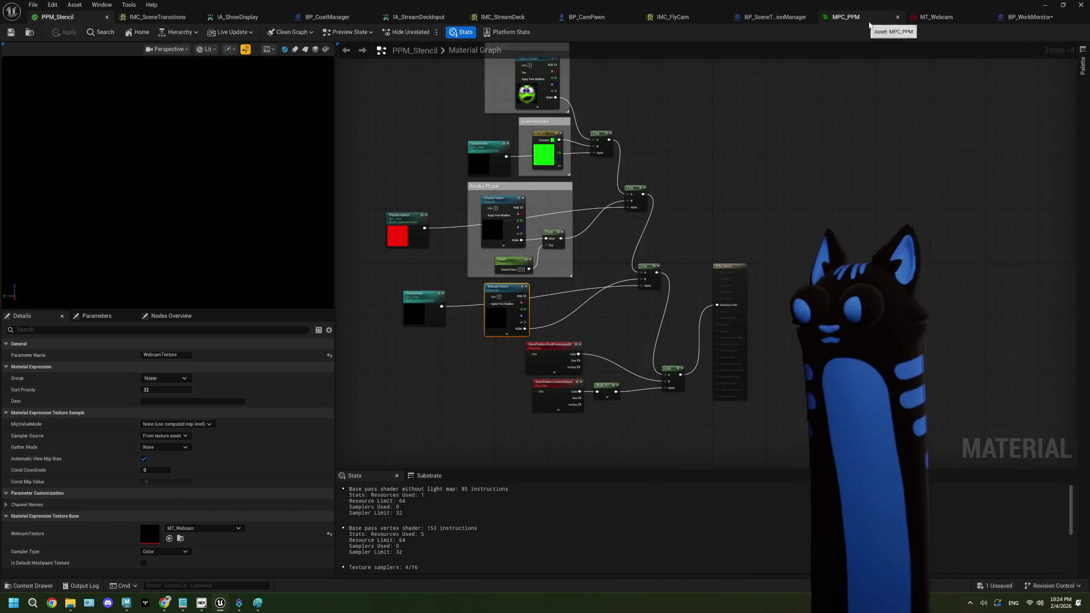
{"action": "left_click", "coordinate": [898, 17]}
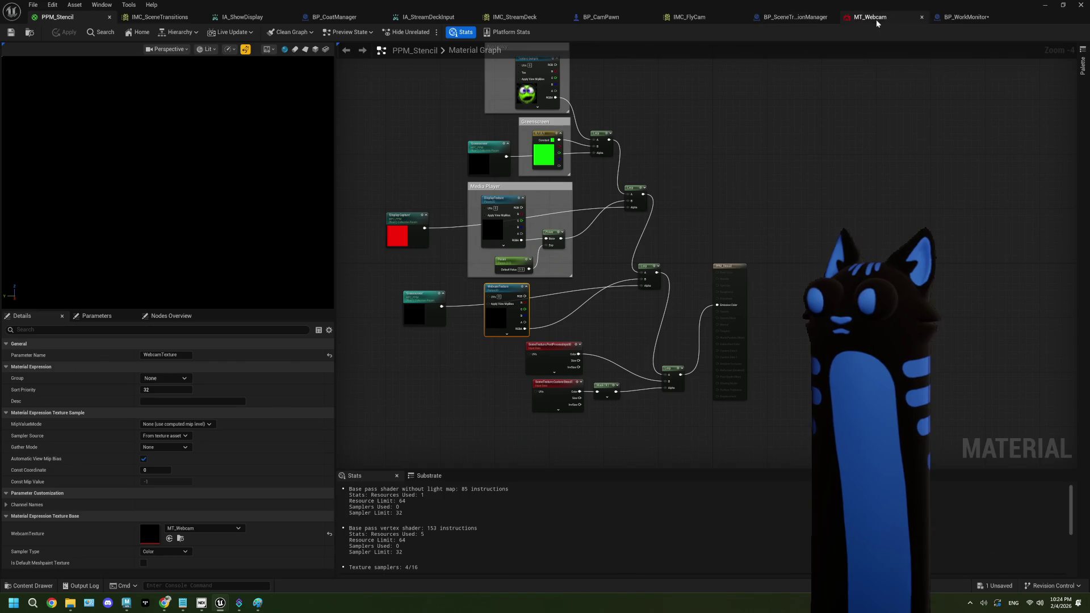
{"action": "left_click", "coordinate": [1046, 4]}
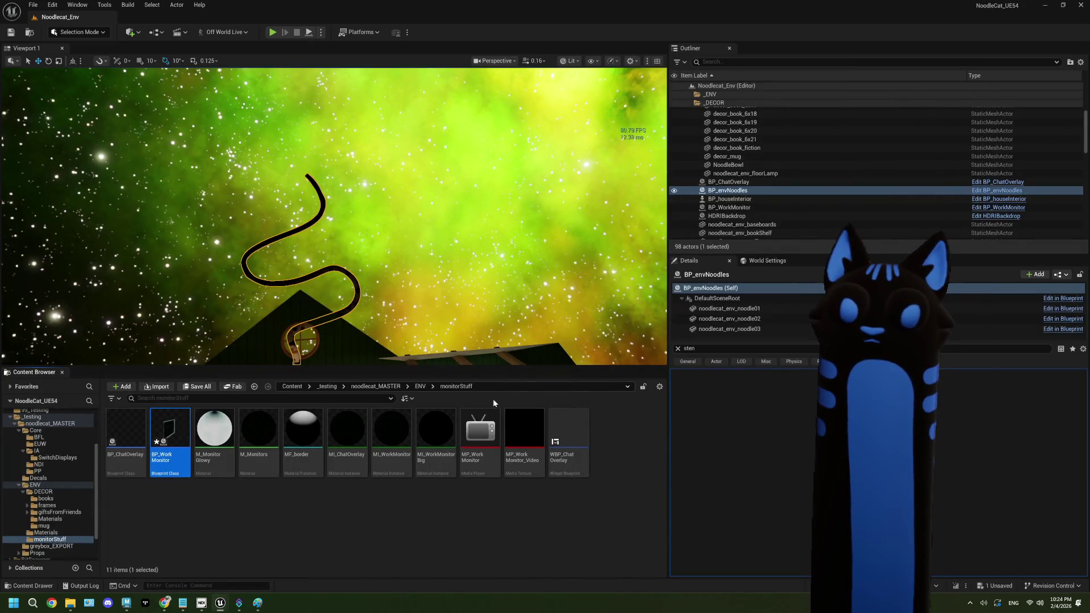
{"action": "mouse_move", "coordinate": [423, 448]}
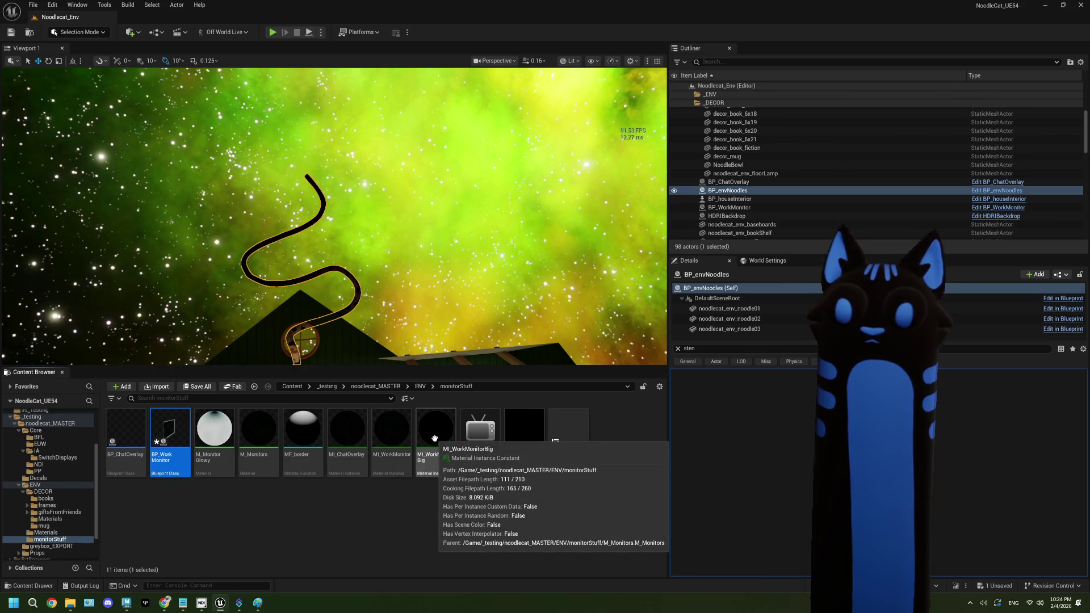
- Open the M_Monitors material and inspect its Texture parameter node settings
{"action": "double_click", "coordinate": [258, 429]}
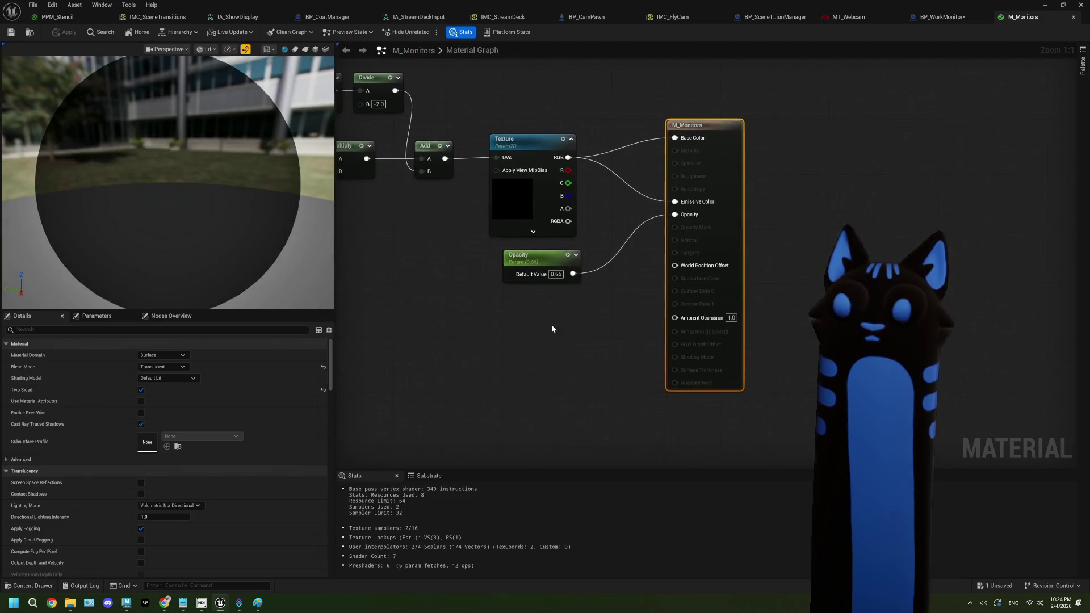
{"action": "right_click", "coordinate": [479, 325]}
{"action": "left_click", "coordinate": [431, 284]}
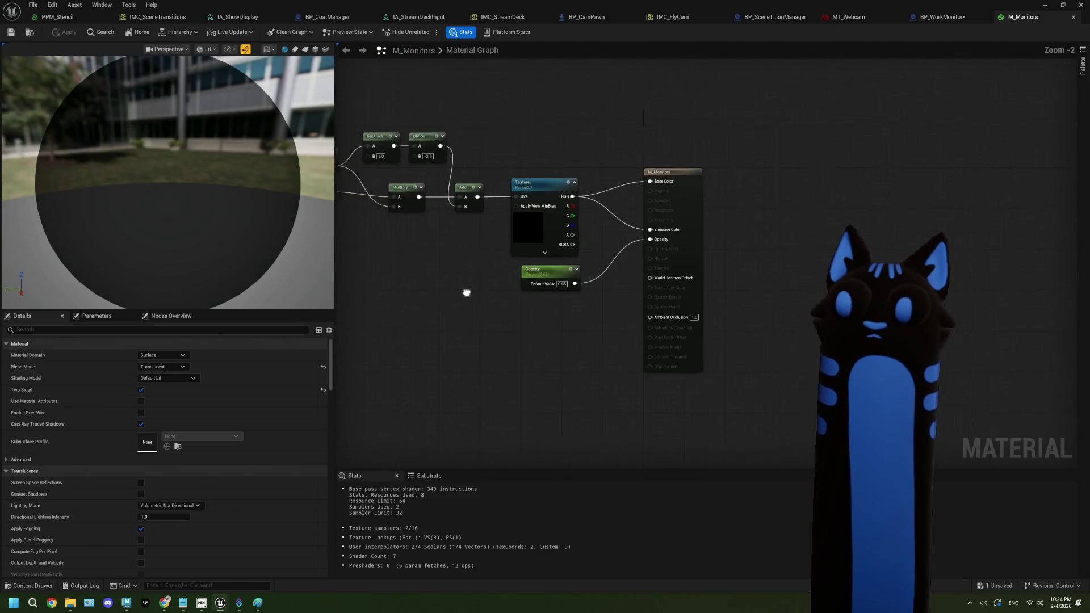
{"action": "left_click_drag", "start_coordinate": [467, 293], "coordinate": [565, 295]}
{"action": "left_click", "coordinate": [624, 241]}
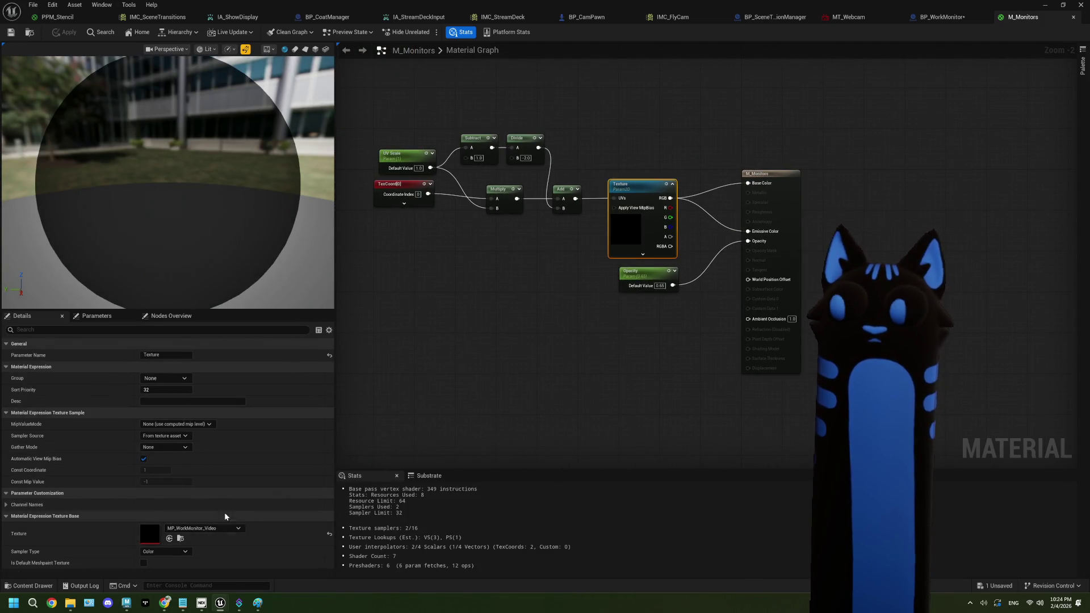
{"action": "scroll", "coordinate": [562, 369], "scroll_direction": "up", "scroll_amount": 1}
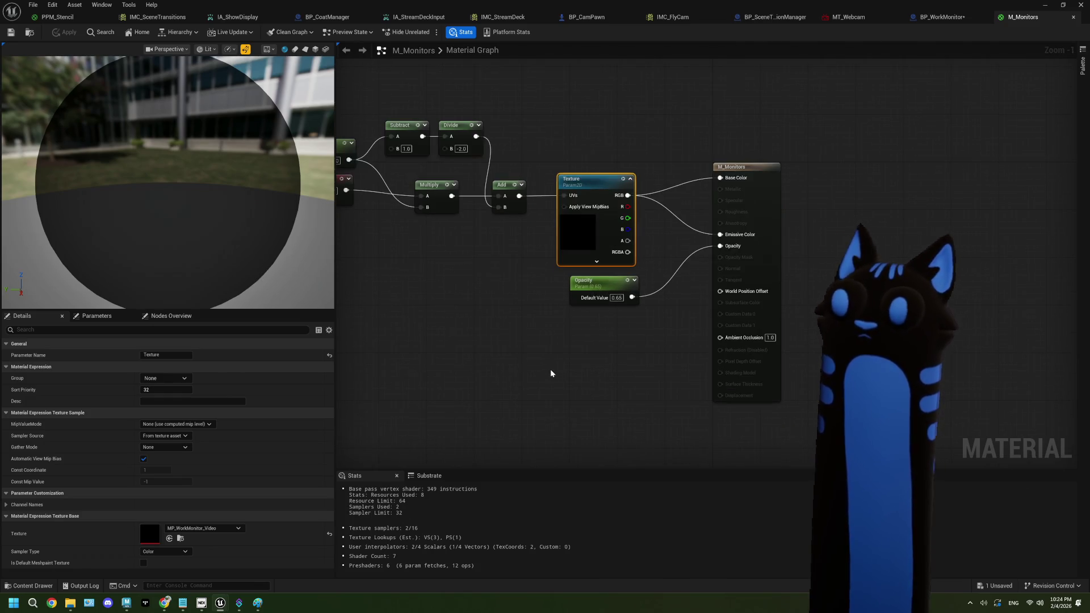
{"action": "scroll", "coordinate": [550, 373], "scroll_direction": "down", "scroll_amount": 2}
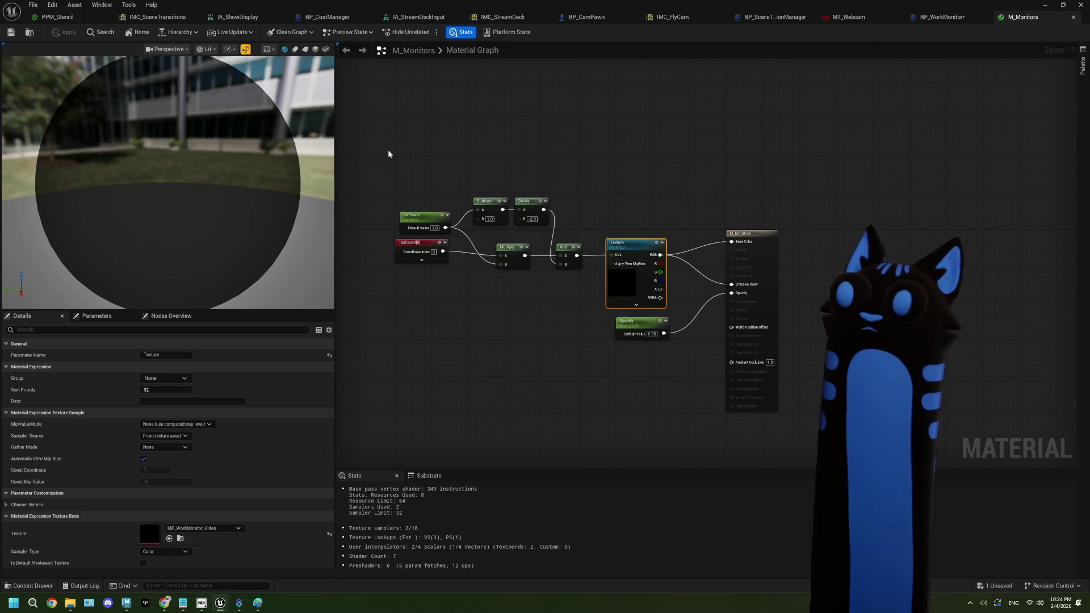
- Delete the UV Scale, TexCoord, Subtract, Divide, Multiply and Add nodes, then return to PPM_Stencil
{"action": "left_click_drag", "start_coordinate": [388, 153], "coordinate": [584, 304]}
{"action": "key", "text": "Delete"}
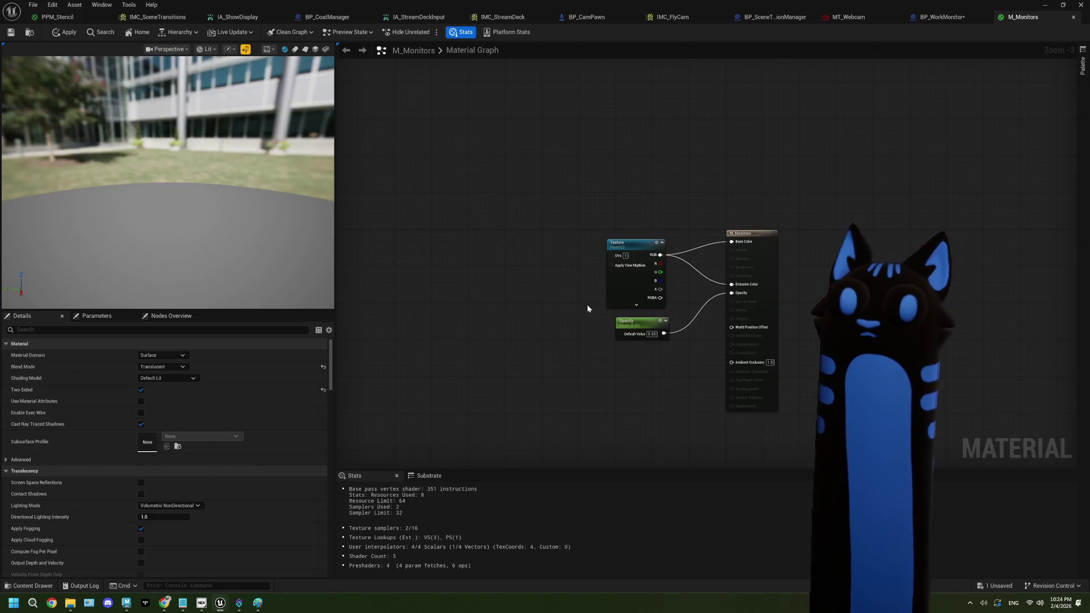
{"action": "scroll", "coordinate": [523, 276], "scroll_direction": "down", "scroll_amount": 1}
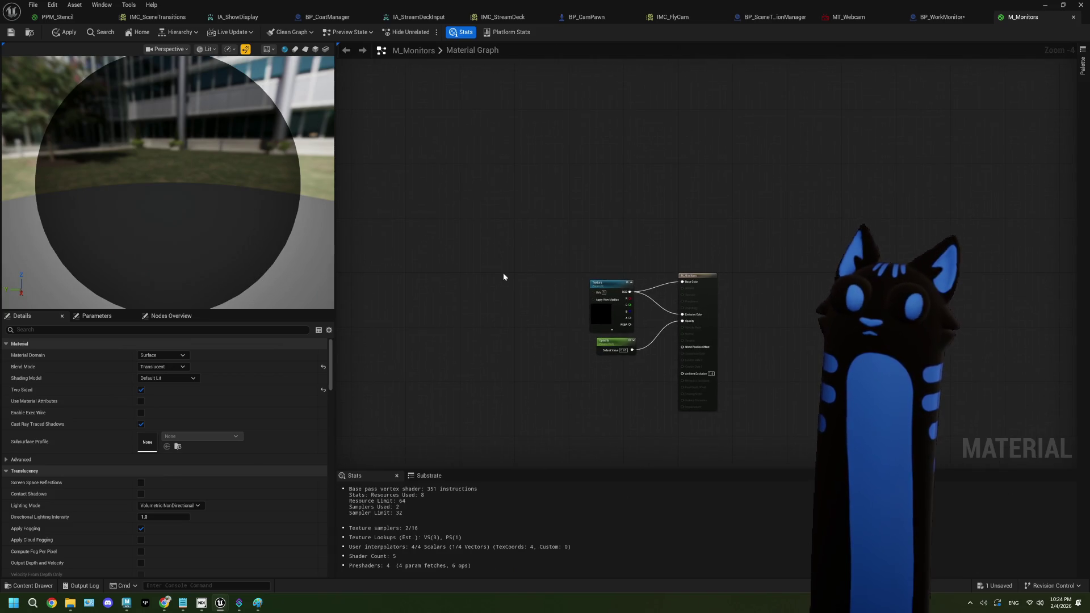
{"action": "left_click", "coordinate": [57, 17]}
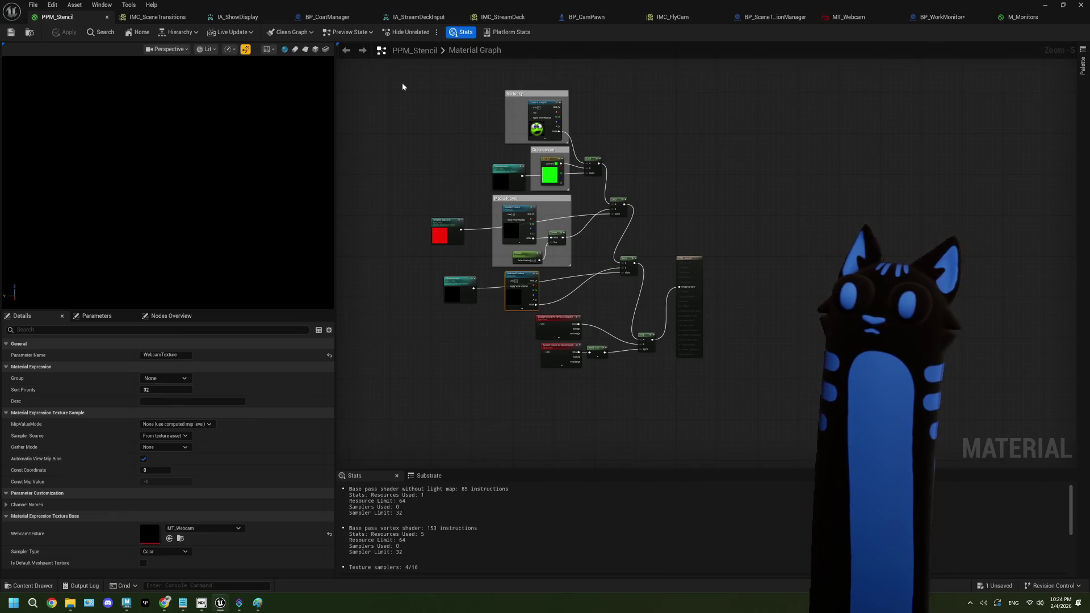
- Change the collection parameter feeding WebcamTexture from Greenscreen to Webcam
{"action": "mouse_move", "coordinate": [402, 85]}
{"action": "left_mouse_down"}
{"action": "mouse_move", "coordinate": [572, 266]}
{"action": "mouse_move", "coordinate": [628, 274]}
{"action": "mouse_move", "coordinate": [648, 299]}
{"action": "left_mouse_up"}
{"action": "scroll", "coordinate": [648, 298], "scroll_direction": "up", "scroll_amount": 2}
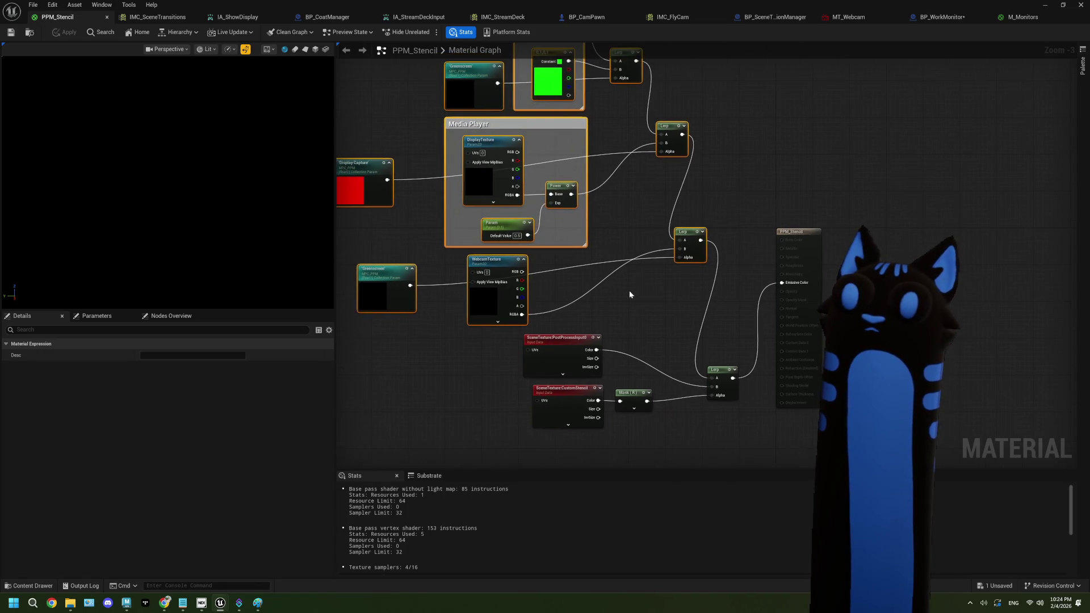
{"action": "left_click", "coordinate": [631, 284]}
{"action": "left_click_drag", "start_coordinate": [535, 331], "coordinate": [545, 347]}
{"action": "left_click", "coordinate": [430, 344]}
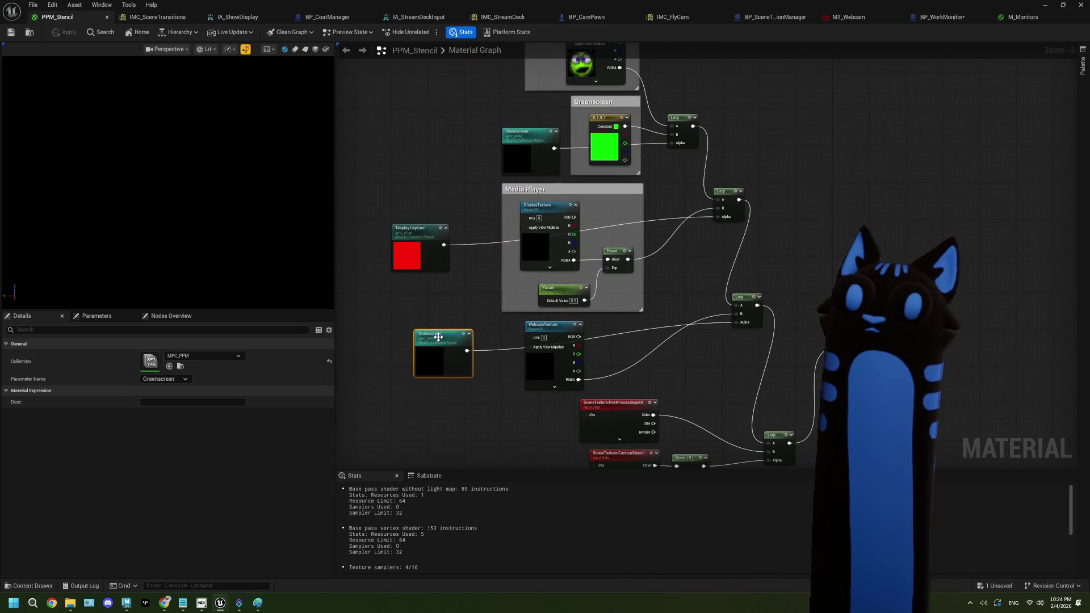
{"action": "left_click", "coordinate": [178, 378]}
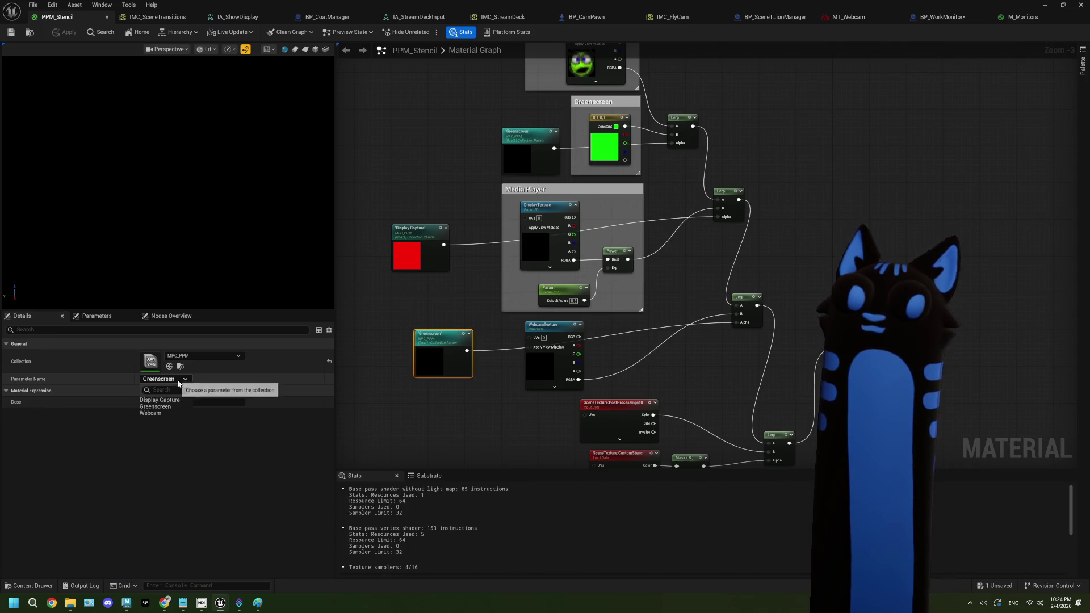
{"action": "left_click", "coordinate": [171, 411]}
- Check BP_SceneTransitionManager, review the Greenscreen and Lerp connections, then return to M_Monitors
{"action": "key", "text": "ctrl+Tab"}
{"action": "scroll", "coordinate": [482, 324], "scroll_direction": "up", "scroll_amount": 4}
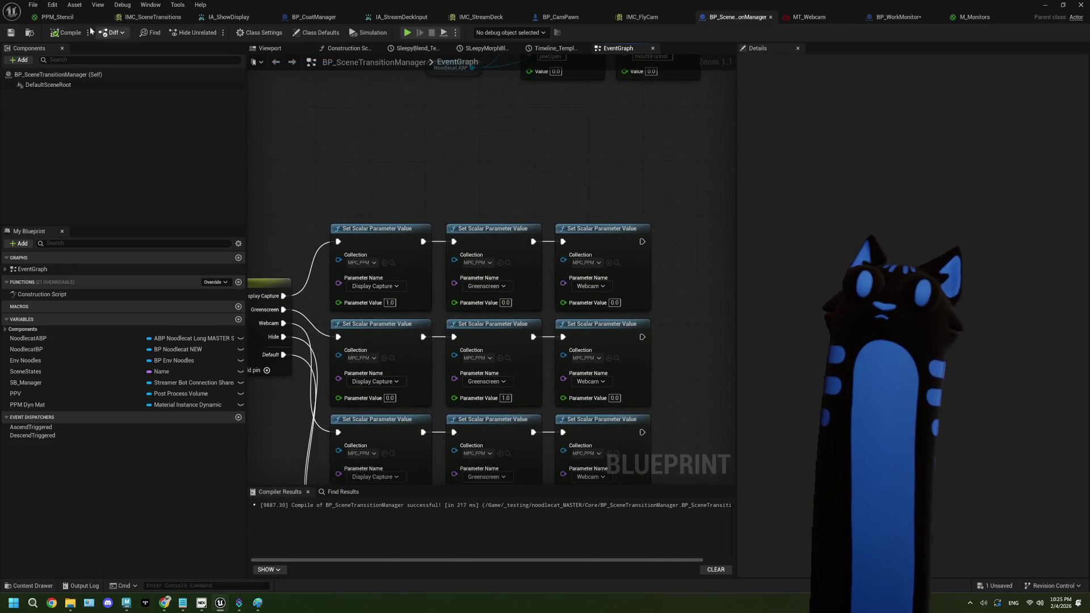
{"action": "key", "text": "ctrl+Tab"}
{"action": "scroll", "coordinate": [590, 237], "scroll_direction": "up", "scroll_amount": 1}
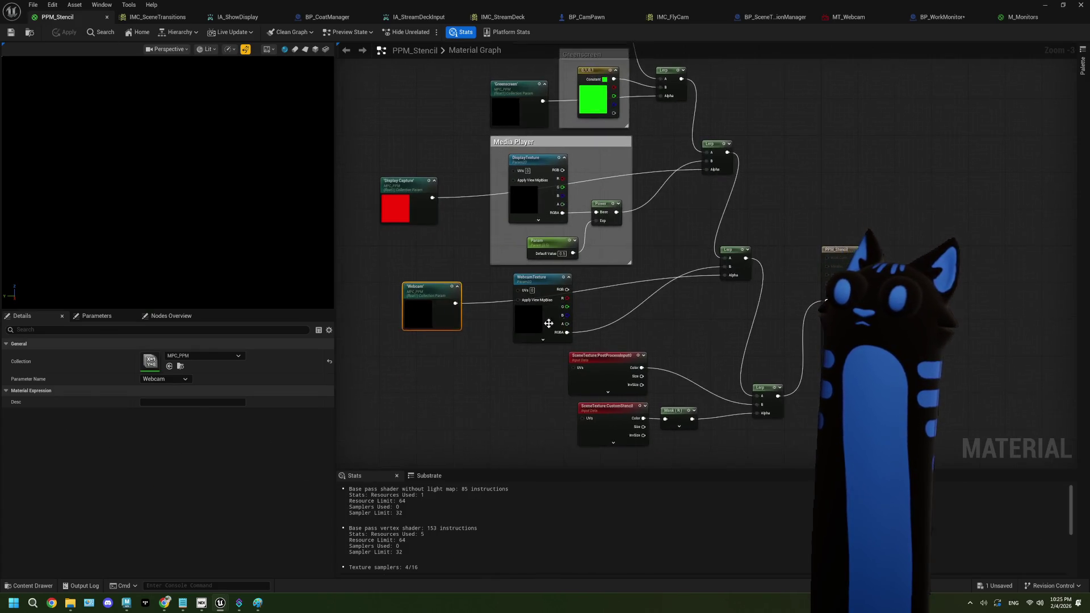
{"action": "scroll", "coordinate": [469, 243], "scroll_direction": "up", "scroll_amount": 1}
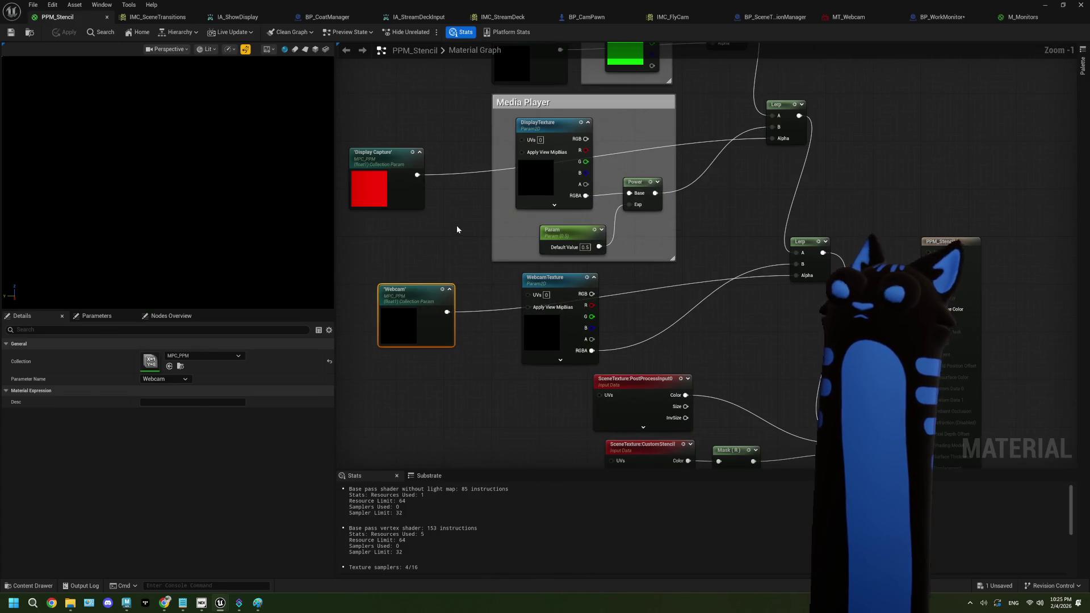
{"action": "left_click_drag", "start_coordinate": [458, 231], "coordinate": [450, 308]}
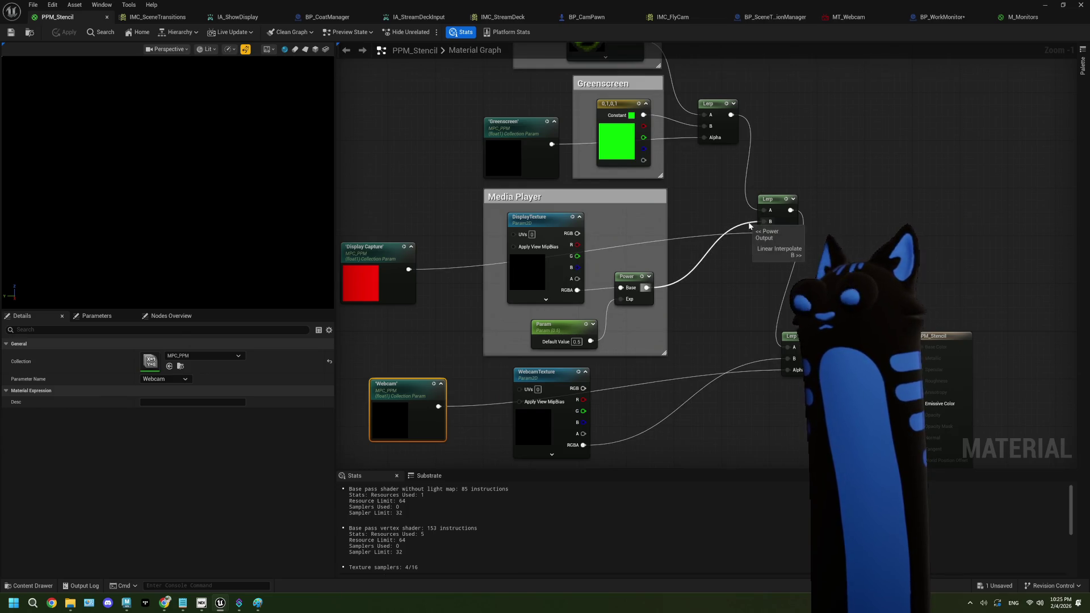
{"action": "mouse_move", "coordinate": [747, 285]}
{"action": "left_mouse_down"}
{"action": "mouse_move", "coordinate": [717, 276]}
{"action": "mouse_move", "coordinate": [755, 244]}
{"action": "left_mouse_up"}
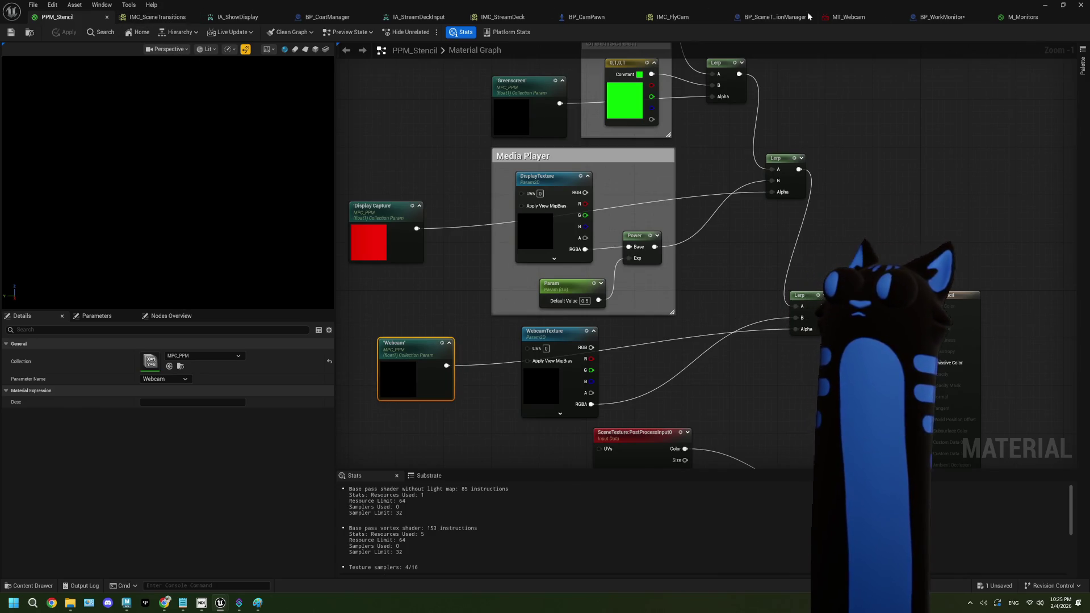
{"action": "left_click", "coordinate": [1009, 17]}
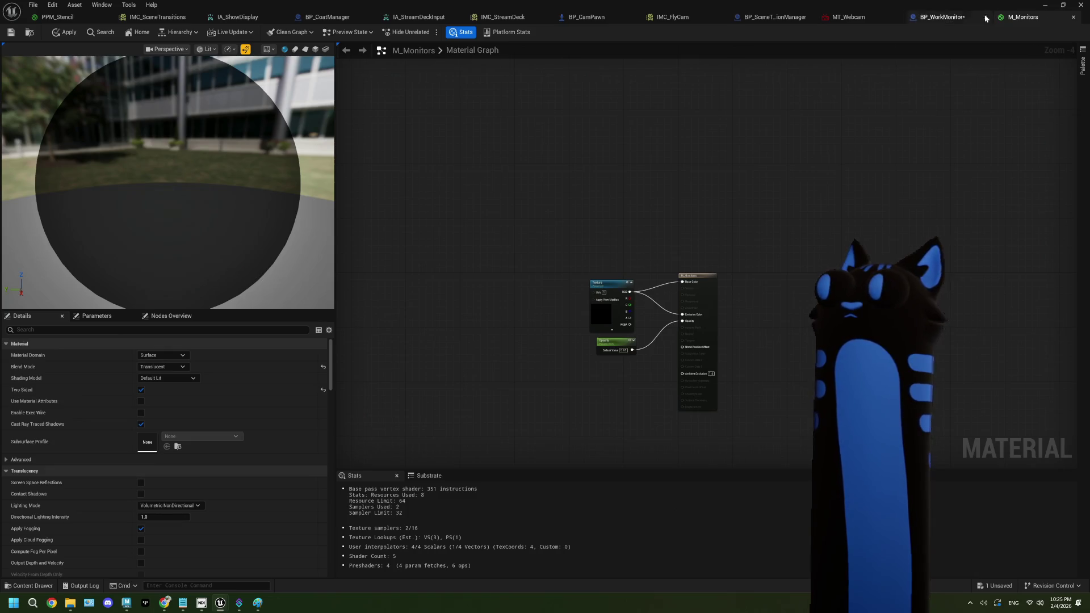
{"action": "left_click", "coordinate": [943, 17]}
{"action": "scroll", "coordinate": [533, 262], "scroll_direction": "down", "scroll_amount": 1}
{"action": "key", "text": "ctrl+s"}
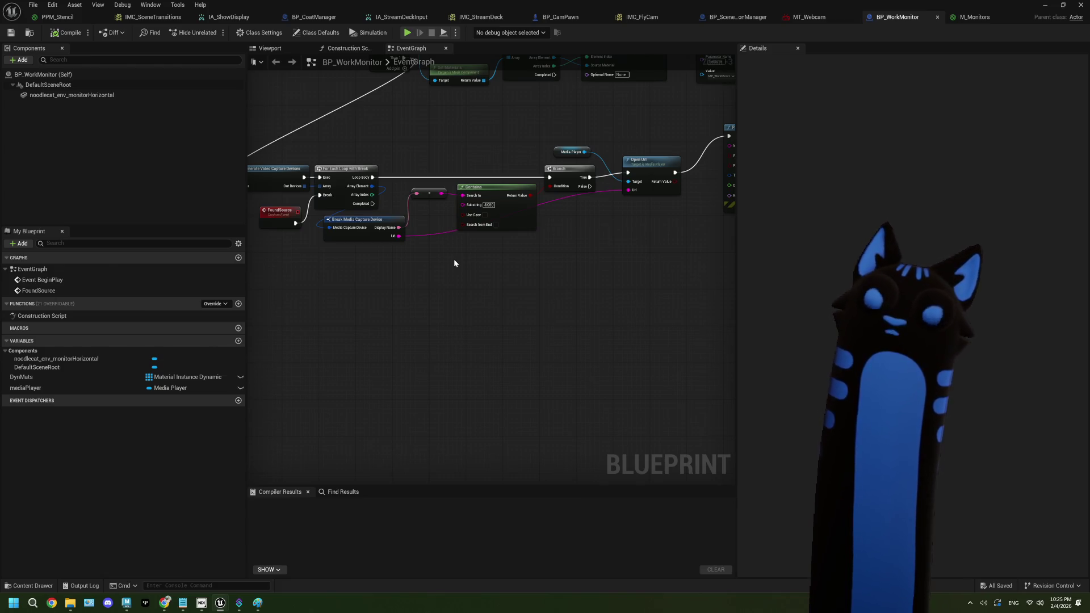
{"action": "left_click_drag", "start_coordinate": [455, 262], "coordinate": [413, 267]}
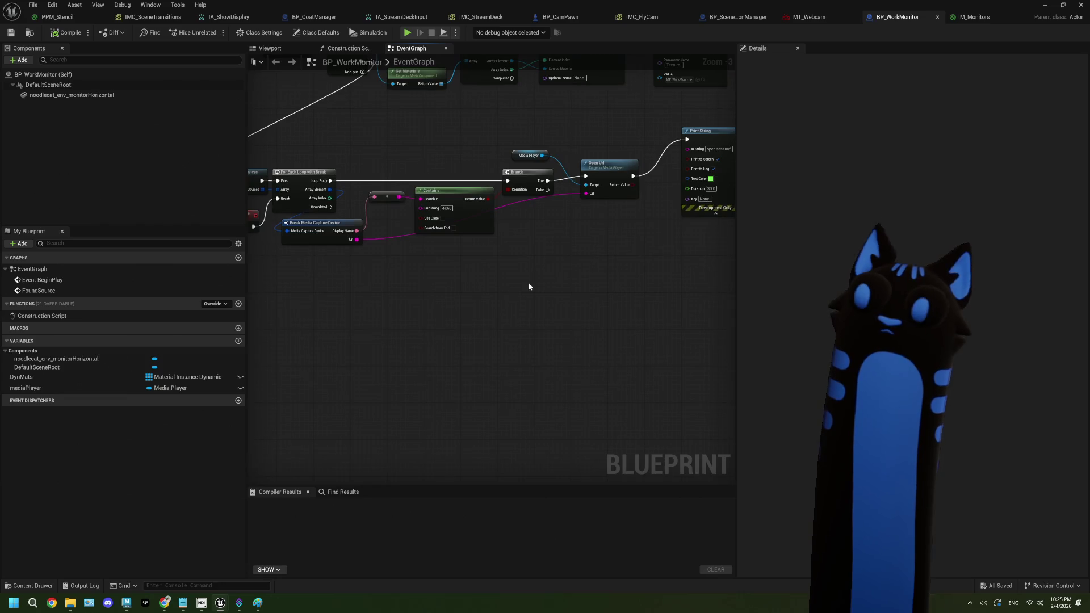
{"action": "scroll", "coordinate": [530, 287], "scroll_direction": "down", "scroll_amount": 1}
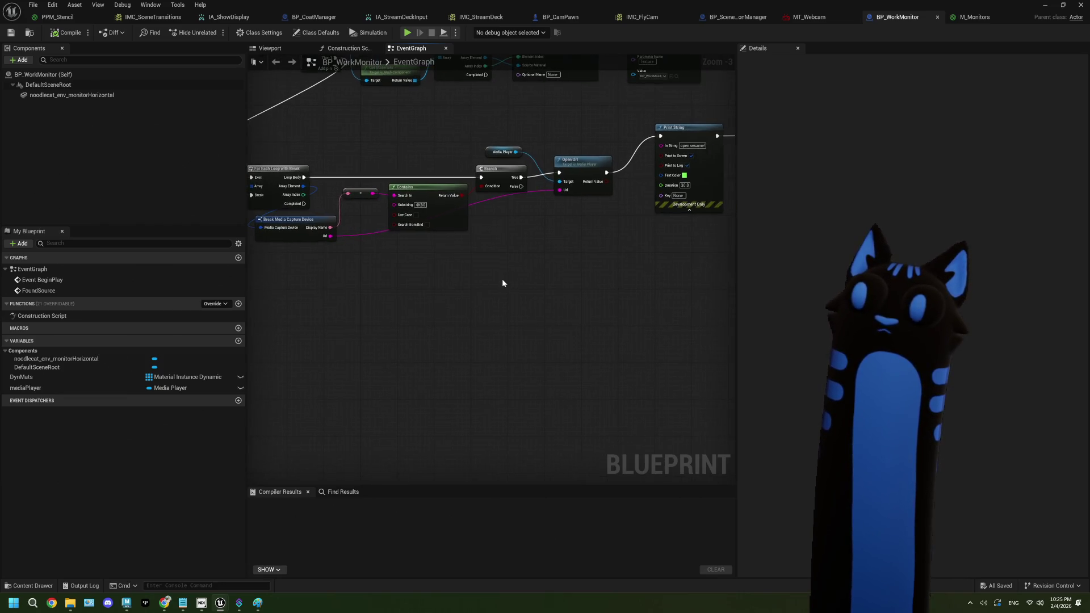
{"action": "left_click_drag", "start_coordinate": [483, 279], "coordinate": [516, 276]}
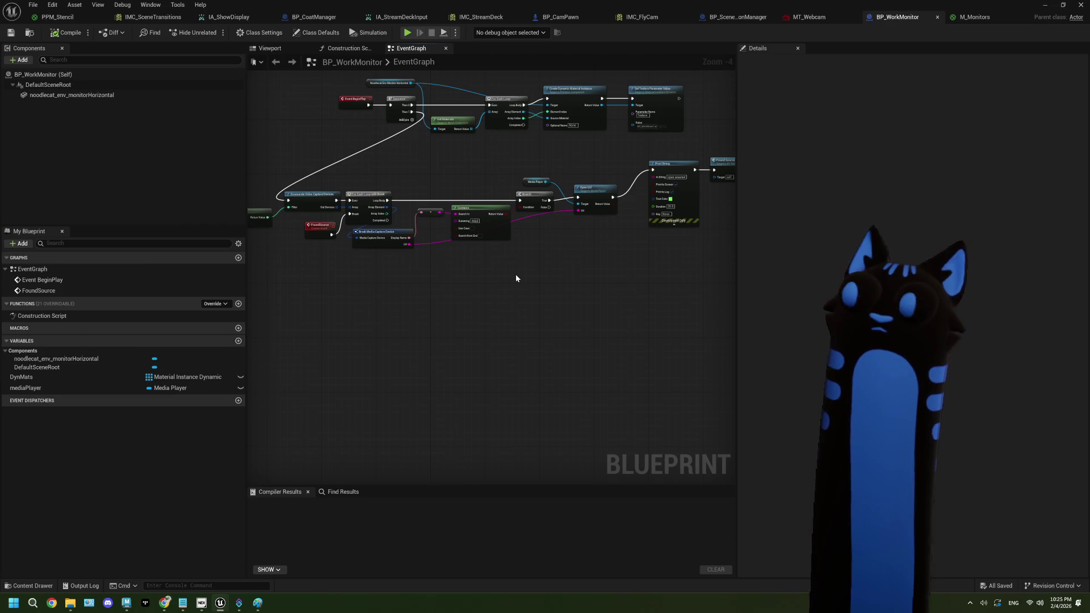
{"action": "scroll", "coordinate": [588, 267], "scroll_direction": "up", "scroll_amount": 1}
{"action": "left_click_drag", "start_coordinate": [588, 267], "coordinate": [521, 275]}
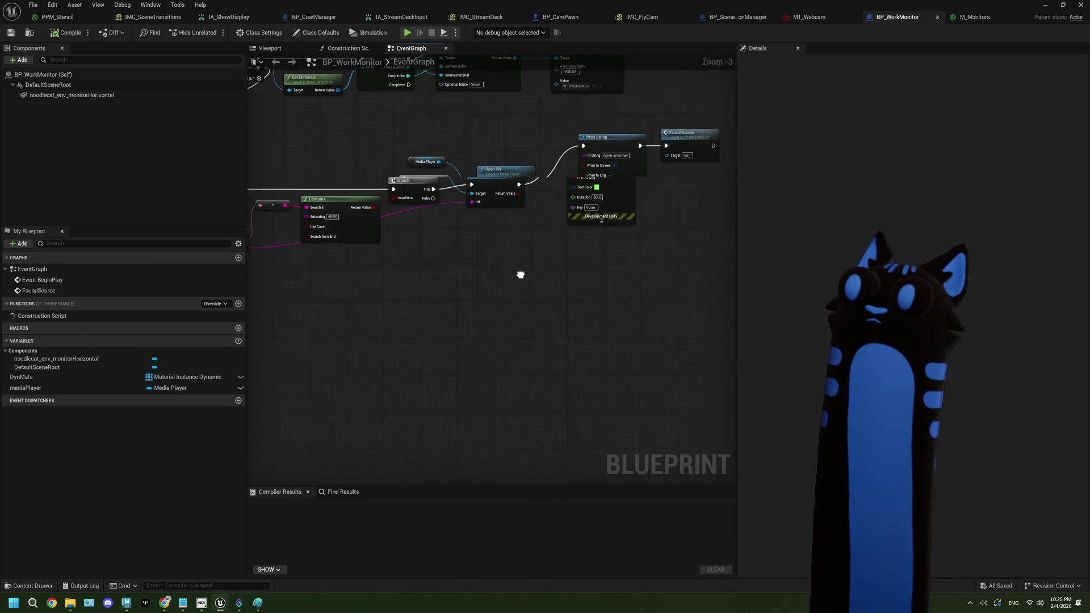
{"action": "left_click_drag", "start_coordinate": [677, 262], "coordinate": [598, 176]}
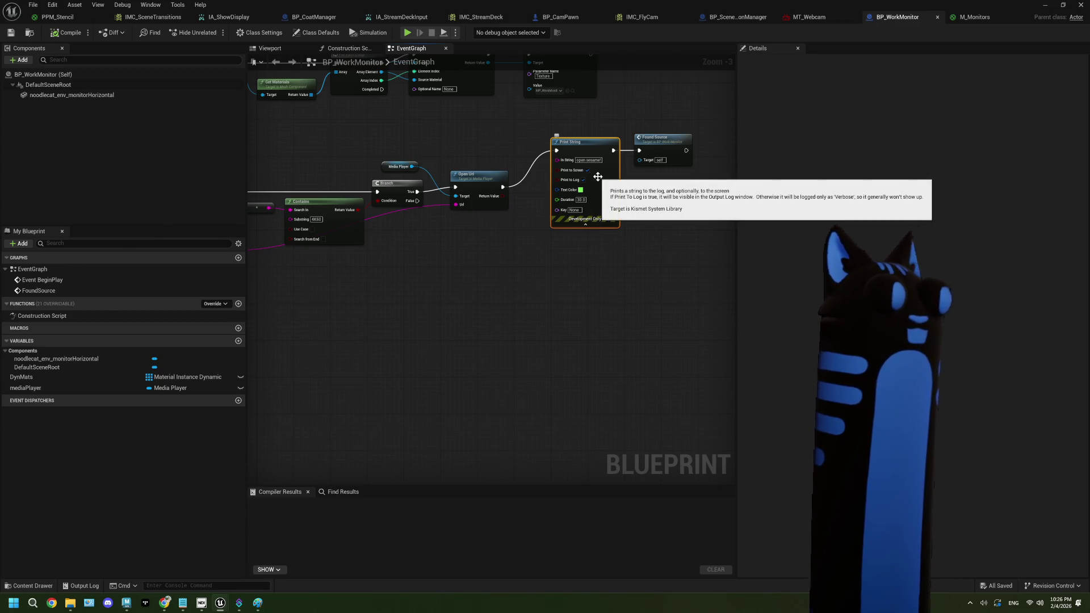
- Delete the Print String node and wire Open Url's exec output directly into Found Source
{"action": "key", "text": "Delete"}
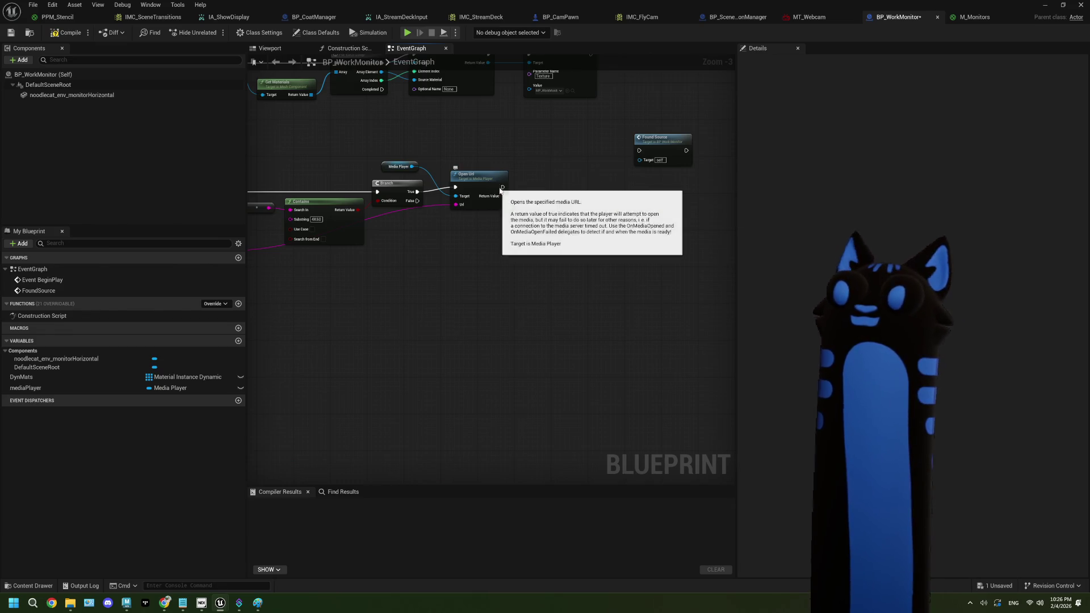
{"action": "mouse_move", "coordinate": [503, 187]}
{"action": "left_mouse_down"}
{"action": "mouse_move", "coordinate": [639, 151]}
{"action": "mouse_move", "coordinate": [579, 178]}
{"action": "mouse_move", "coordinate": [547, 173]}
{"action": "left_mouse_up"}
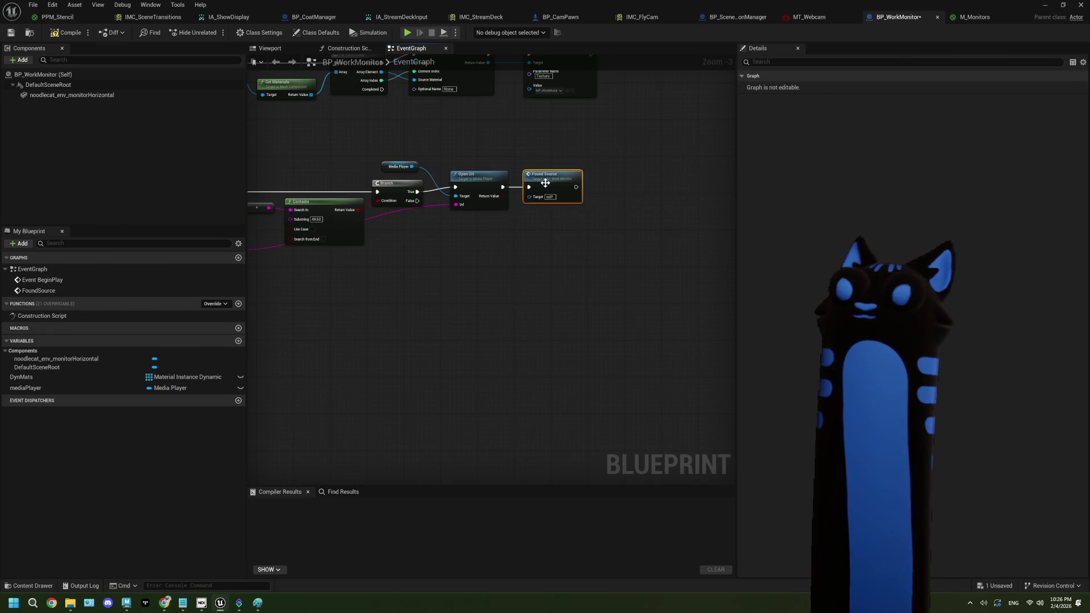
{"action": "left_click_drag", "start_coordinate": [559, 238], "coordinate": [470, 189]}
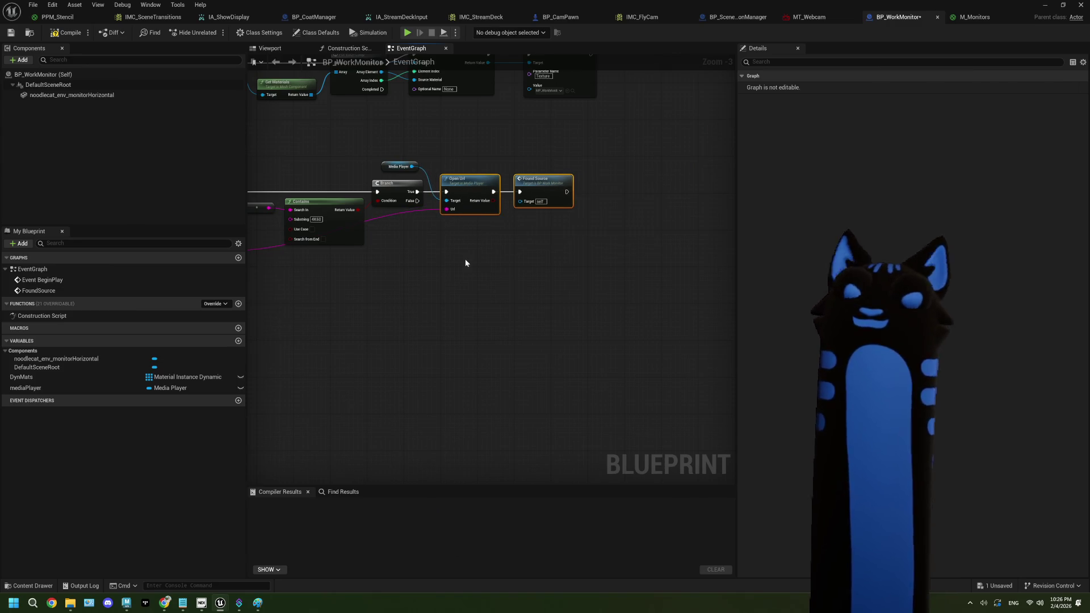
{"action": "left_click", "coordinate": [465, 259]}
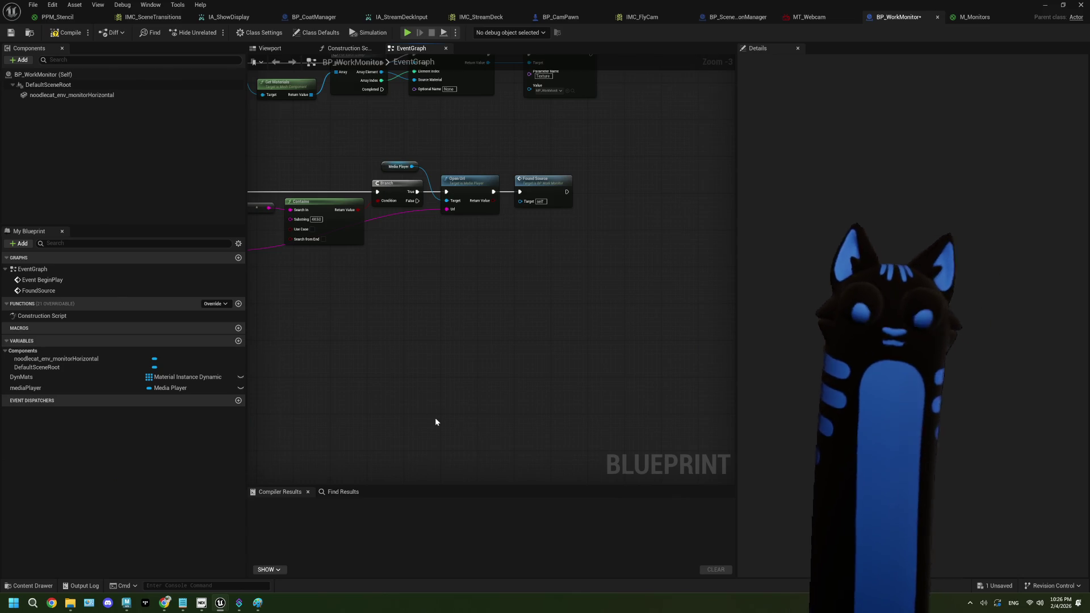
{"action": "left_click_drag", "start_coordinate": [365, 357], "coordinate": [519, 348]}
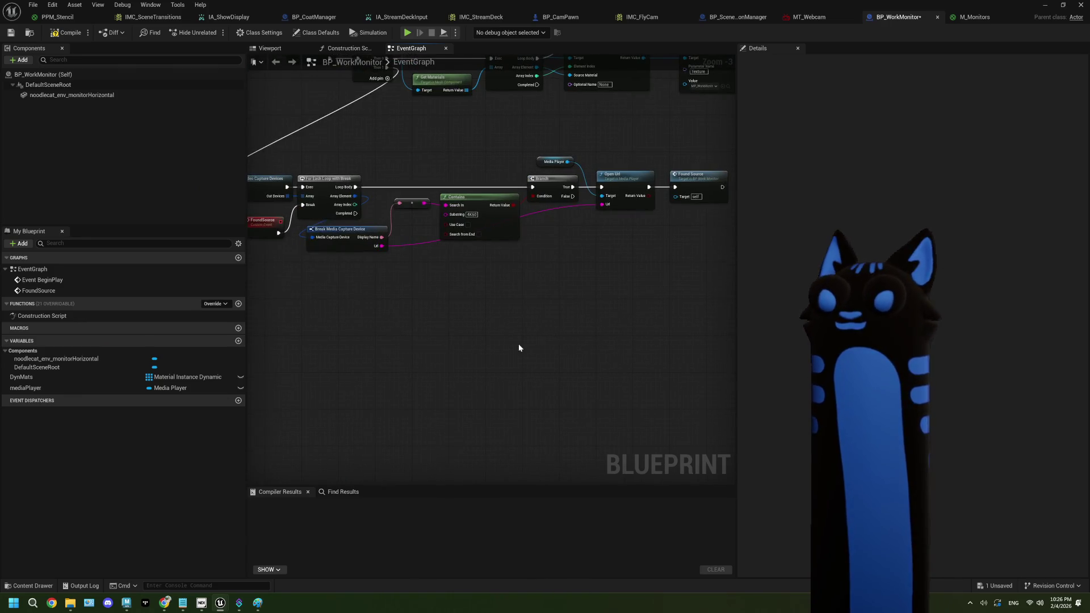
{"action": "scroll", "coordinate": [514, 343], "scroll_direction": "down", "scroll_amount": 1}
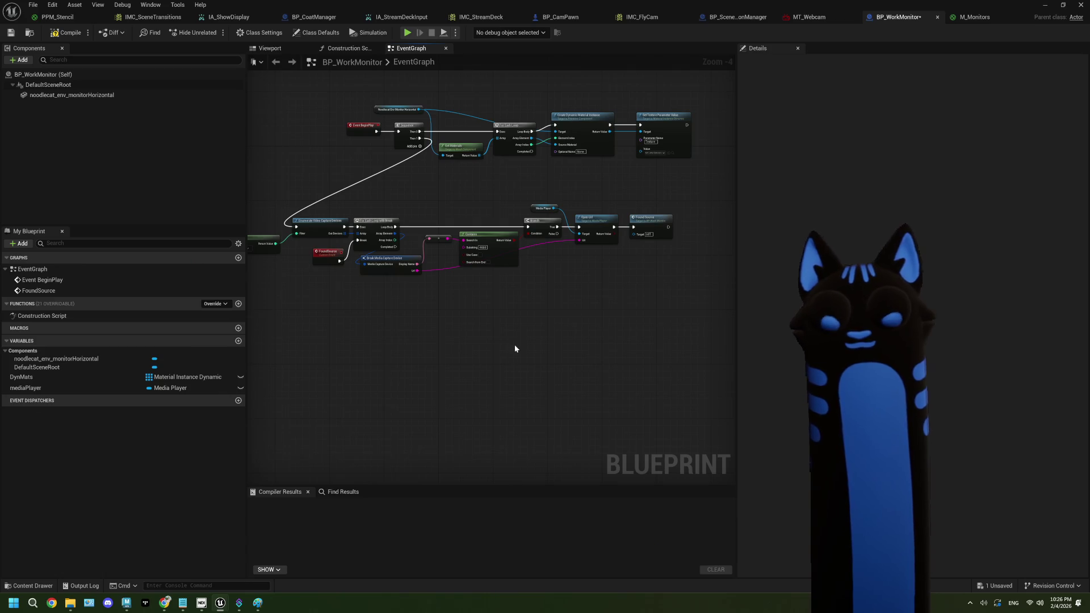
- Open the Twitch channel page in a new browser tab
{"action": "left_click", "coordinate": [169, 609]}
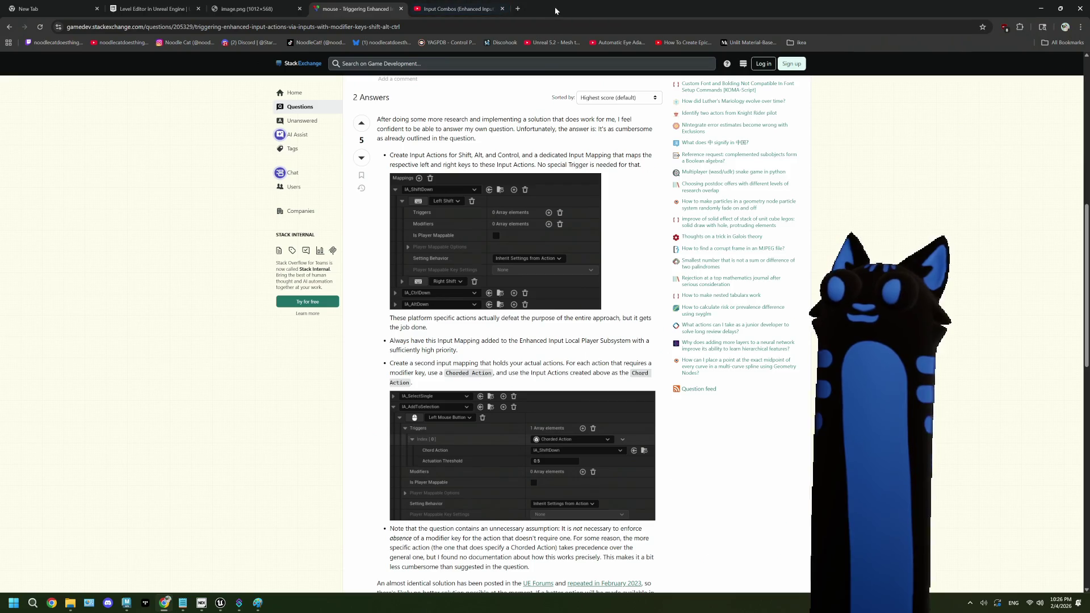
{"action": "left_click", "coordinate": [517, 8]}
{"action": "left_click", "coordinate": [419, 211]}
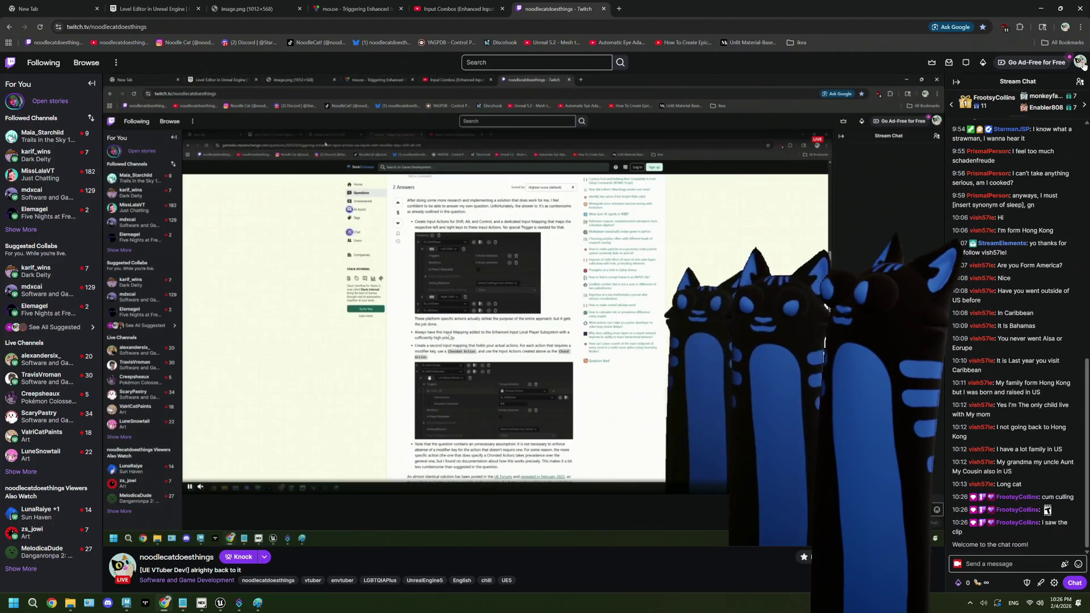
- Go to the Clips Manager through the Creator Dashboard's Content section
{"action": "left_click", "coordinate": [1079, 62]}
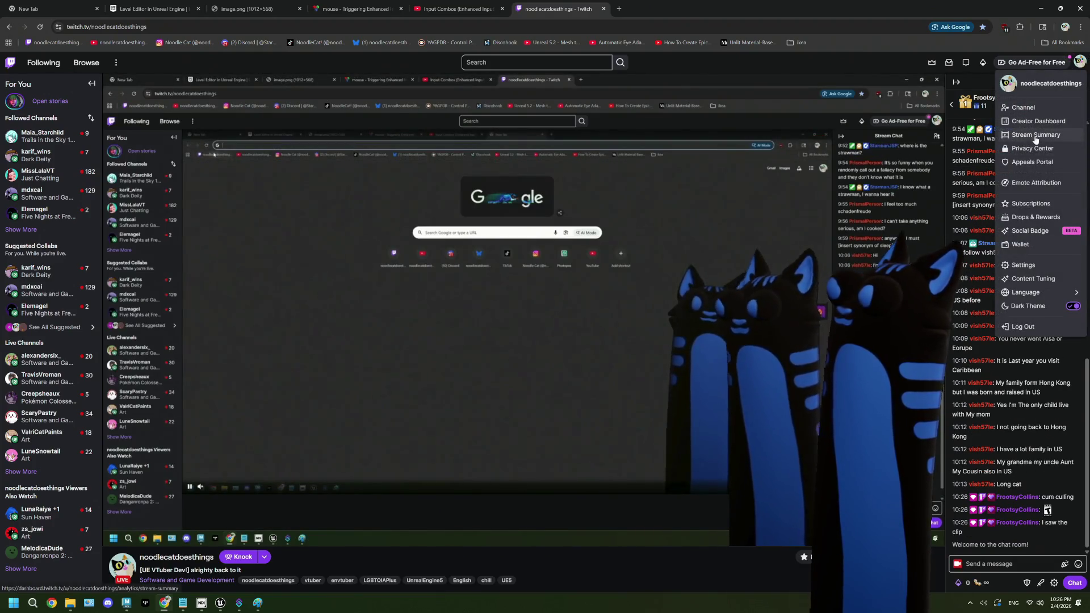
{"action": "left_click", "coordinate": [1038, 121]}
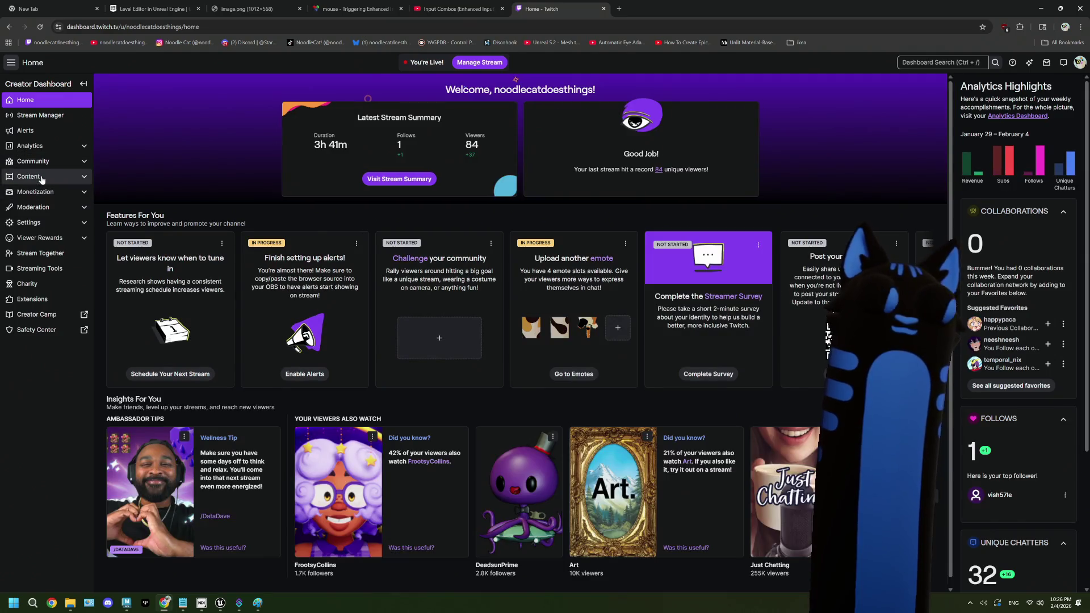
{"action": "left_click", "coordinate": [42, 178]}
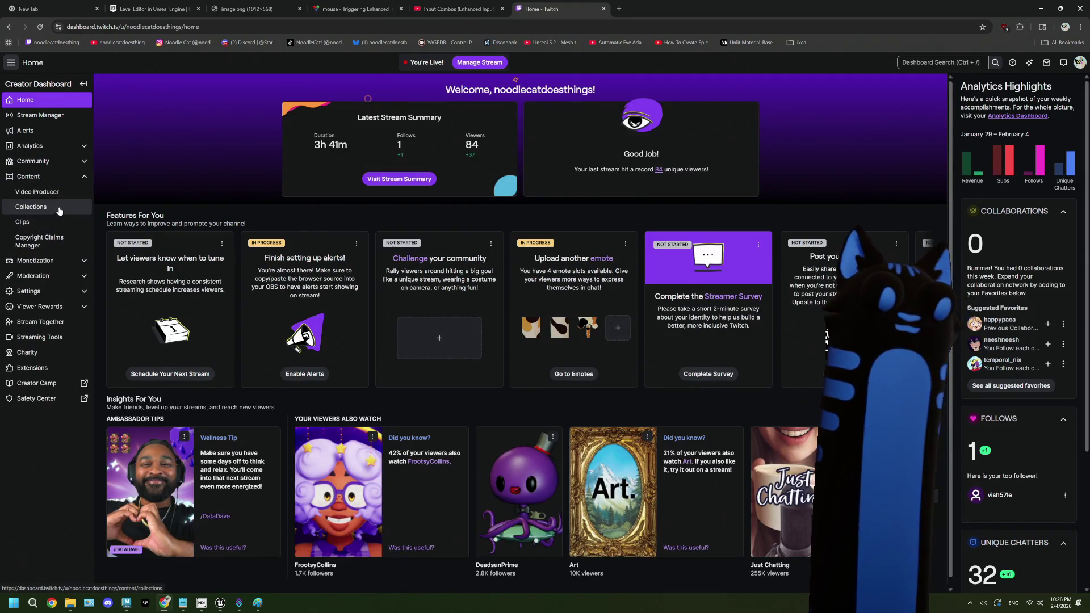
{"action": "left_click", "coordinate": [57, 222]}
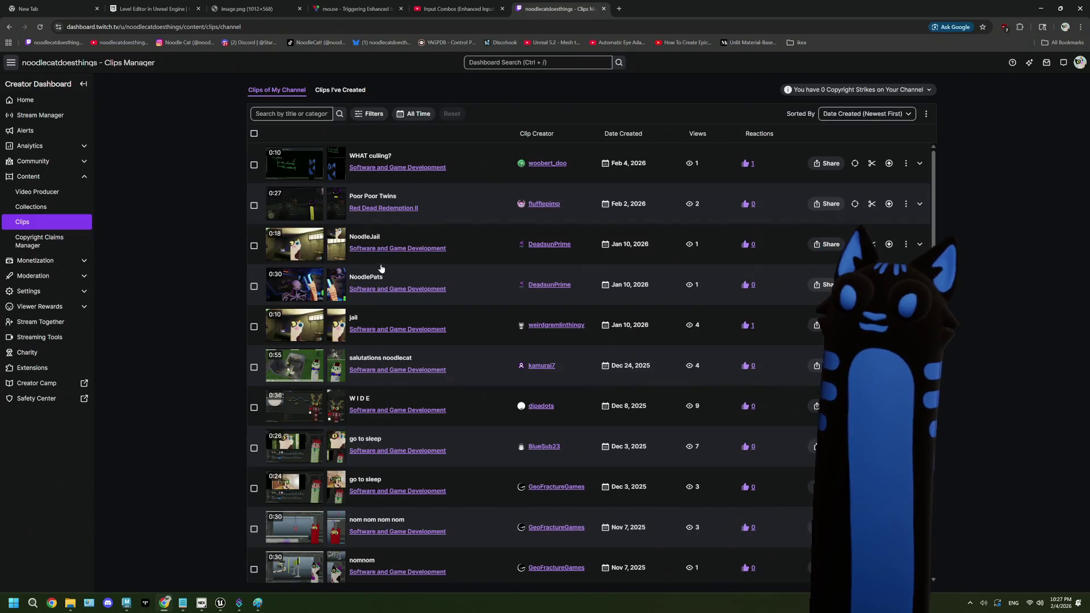
- Play the WHAT culling? clip muted, then close the tab and return to Unreal Engine
{"action": "left_click", "coordinate": [420, 153]}
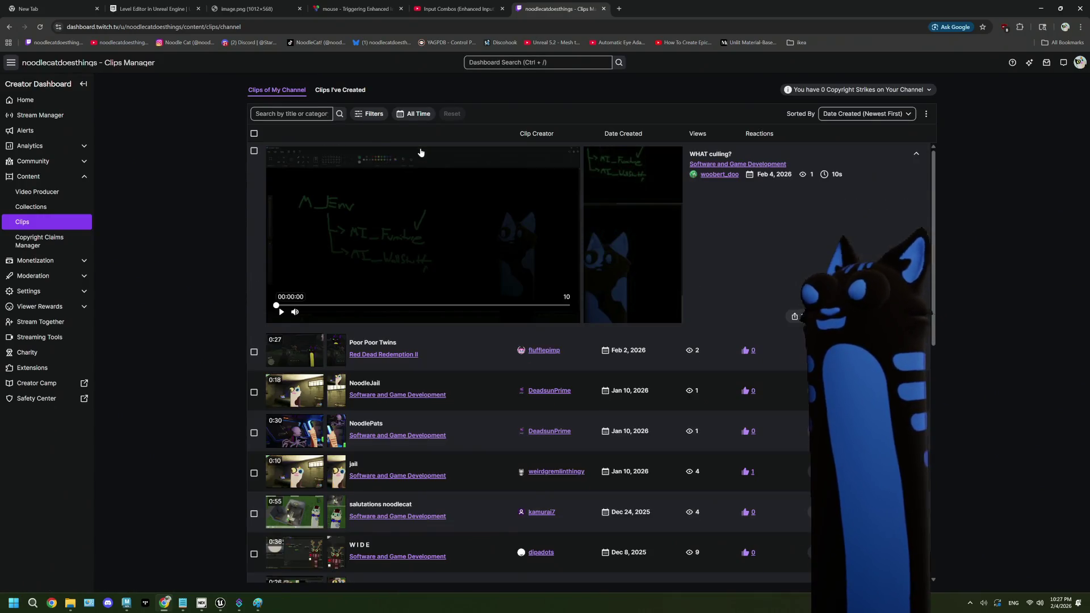
{"action": "left_click", "coordinate": [279, 313]}
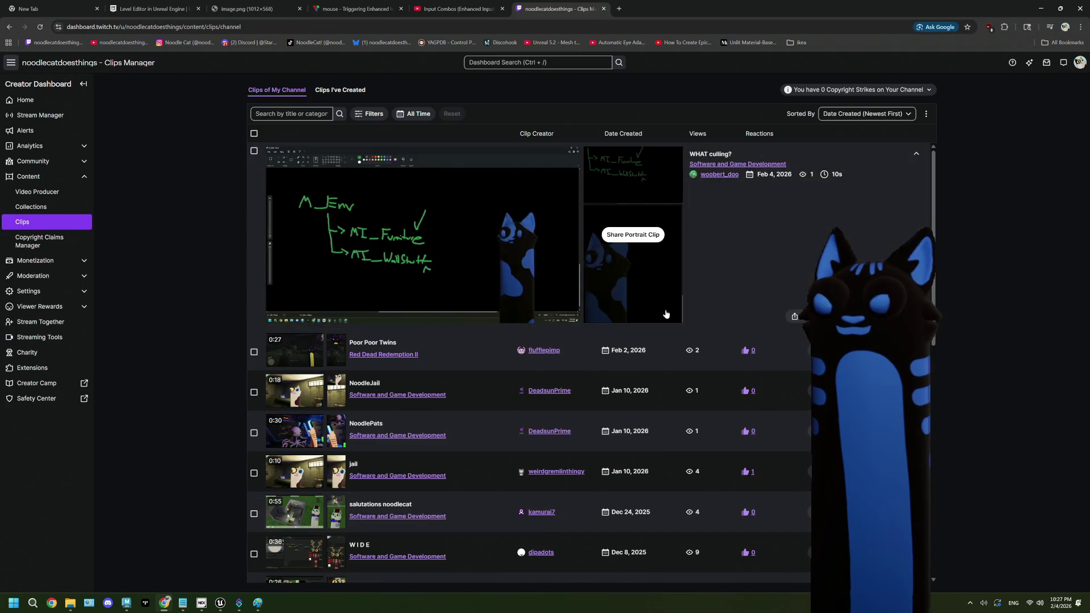
{"action": "left_click", "coordinate": [294, 314]}
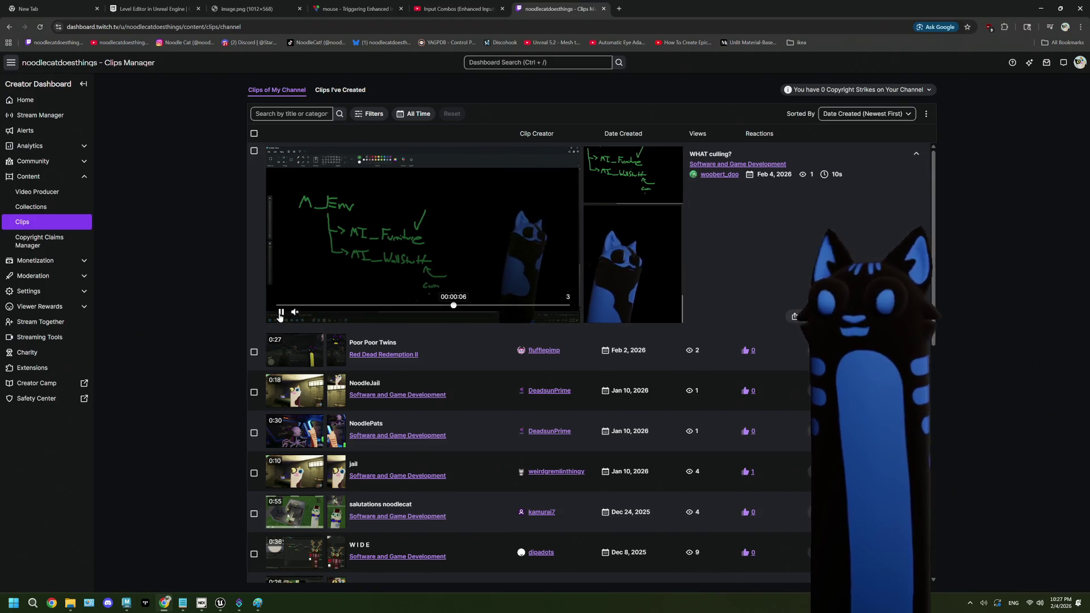
{"action": "left_click", "coordinate": [603, 9]}
{"action": "key", "text": "alt+Tab"}
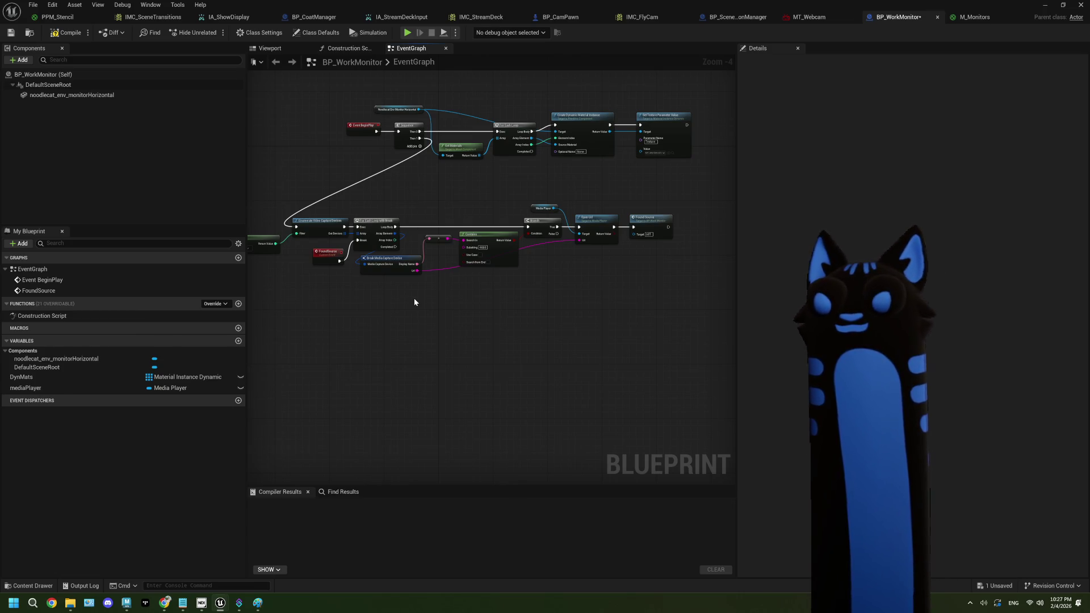
{"action": "scroll", "coordinate": [455, 299], "scroll_direction": "up", "scroll_amount": 1}
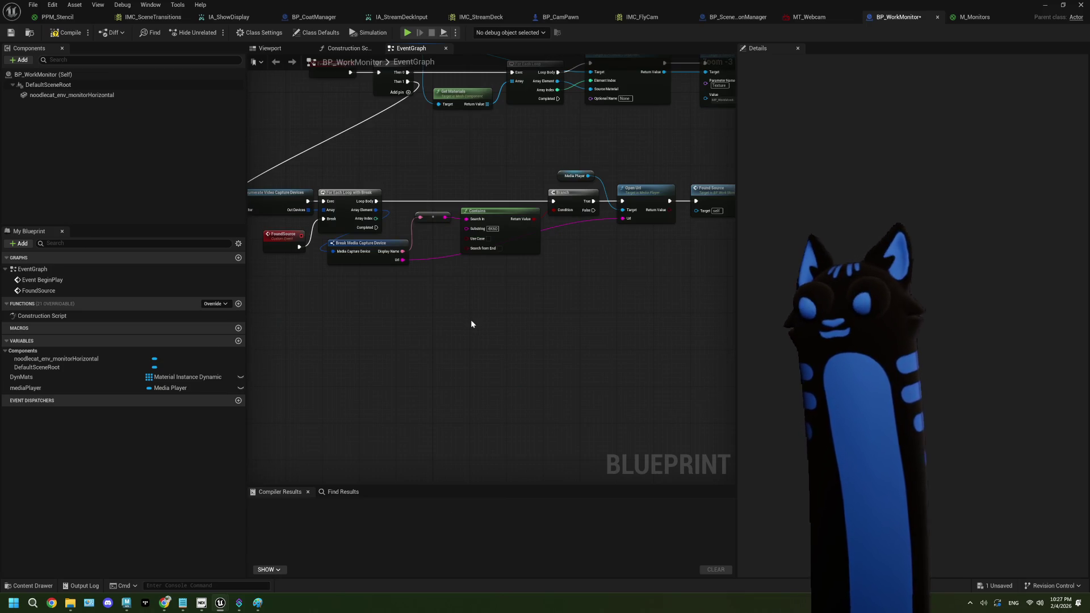
{"action": "mouse_move", "coordinate": [520, 336]}
{"action": "left_mouse_down"}
{"action": "mouse_move", "coordinate": [495, 318]}
{"action": "mouse_move", "coordinate": [530, 321]}
{"action": "mouse_move", "coordinate": [515, 320]}
{"action": "left_mouse_up"}
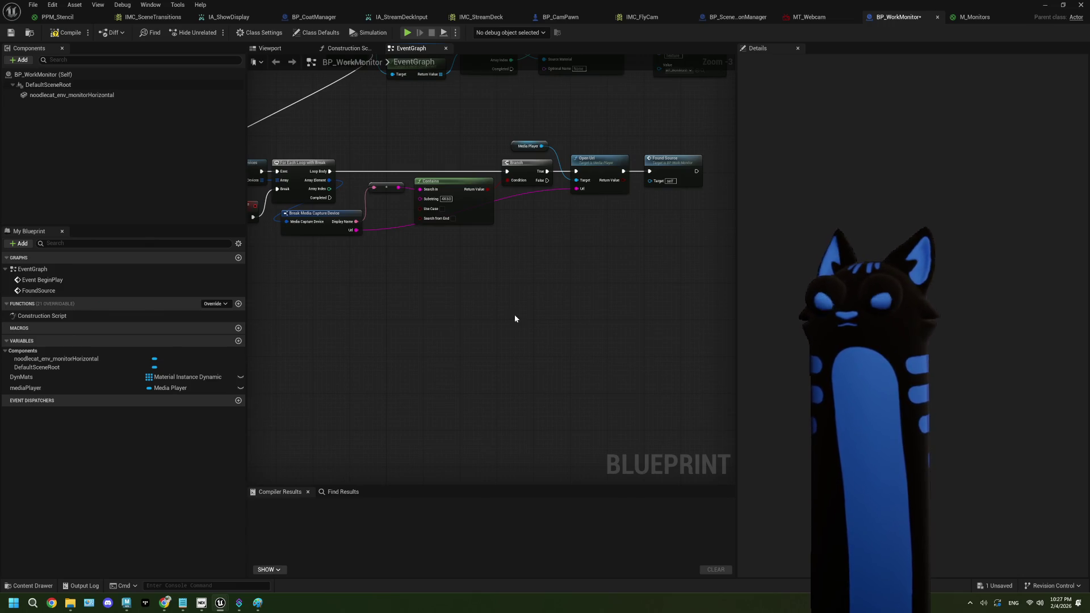
{"action": "scroll", "coordinate": [505, 315], "scroll_direction": "down", "scroll_amount": 1}
{"action": "scroll", "coordinate": [506, 315], "scroll_direction": "up", "scroll_amount": 1}
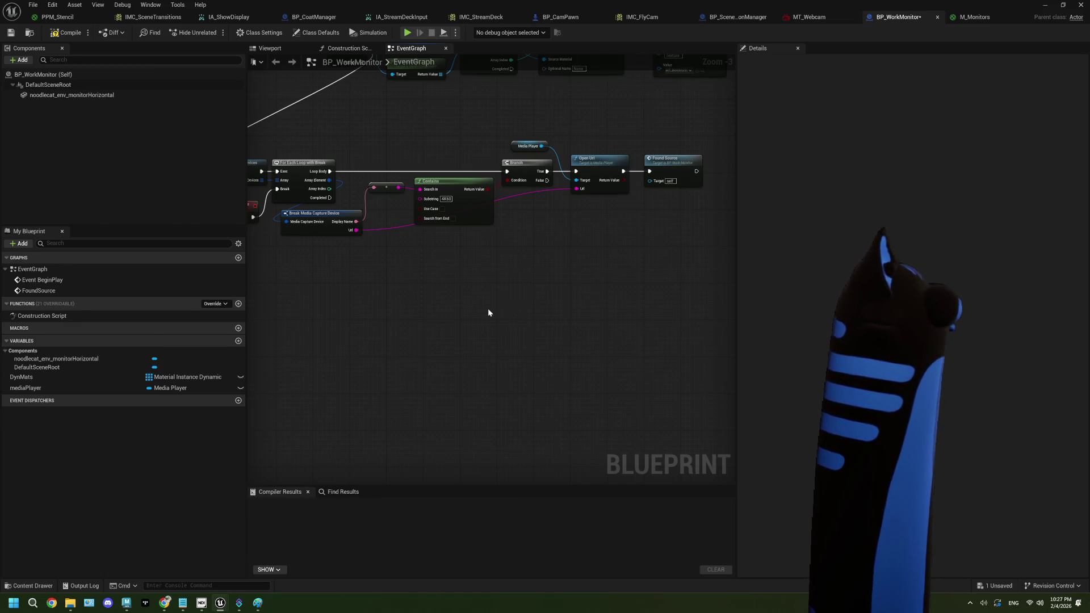
{"action": "left_click", "coordinate": [466, 214]}
- Duplicate the Contains node below the original and change its substring to 'Cam Link 4K'
{"action": "key", "text": "ctrl+d"}
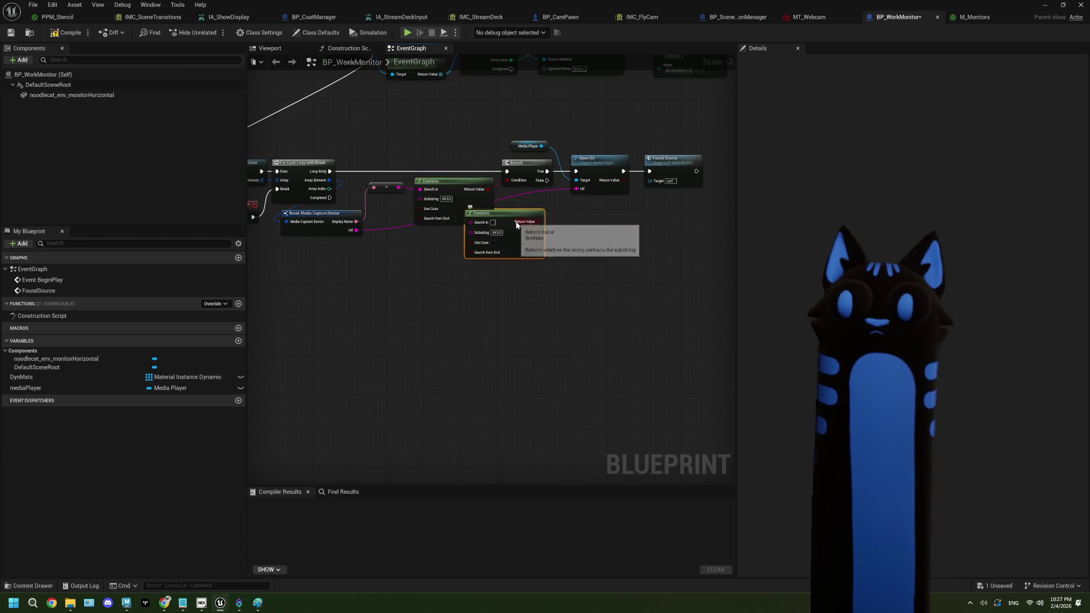
{"action": "left_click_drag", "start_coordinate": [516, 225], "coordinate": [453, 261]}
{"action": "scroll", "coordinate": [451, 259], "scroll_direction": "up", "scroll_amount": 3}
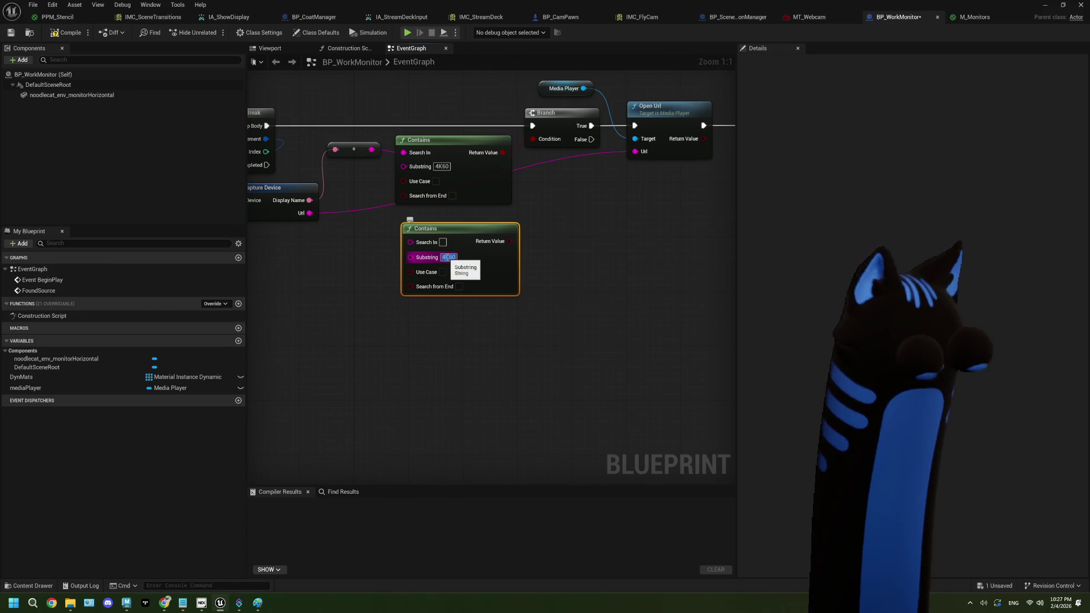
{"action": "type", "text": "Cam L"}
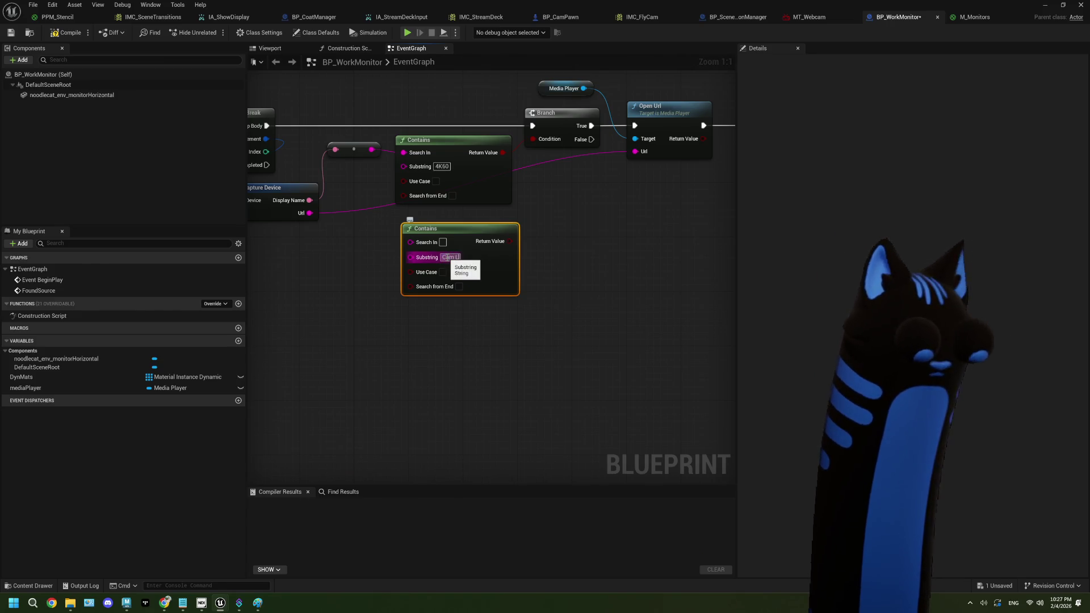
{"action": "type", "text": "ink 4K"}
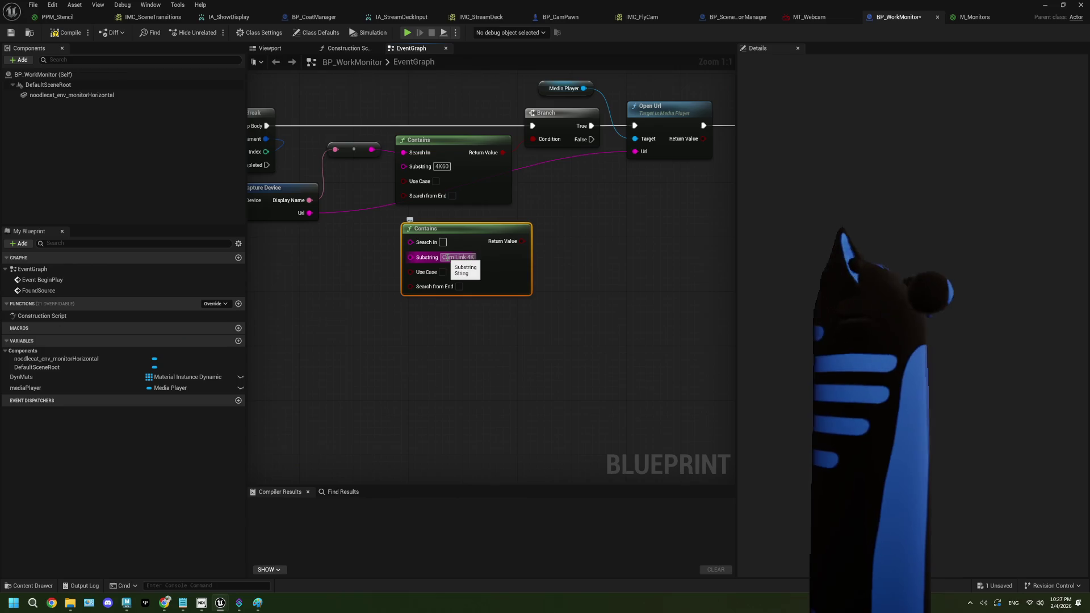
{"action": "key", "text": "Return"}
{"action": "left_click", "coordinate": [480, 368]}
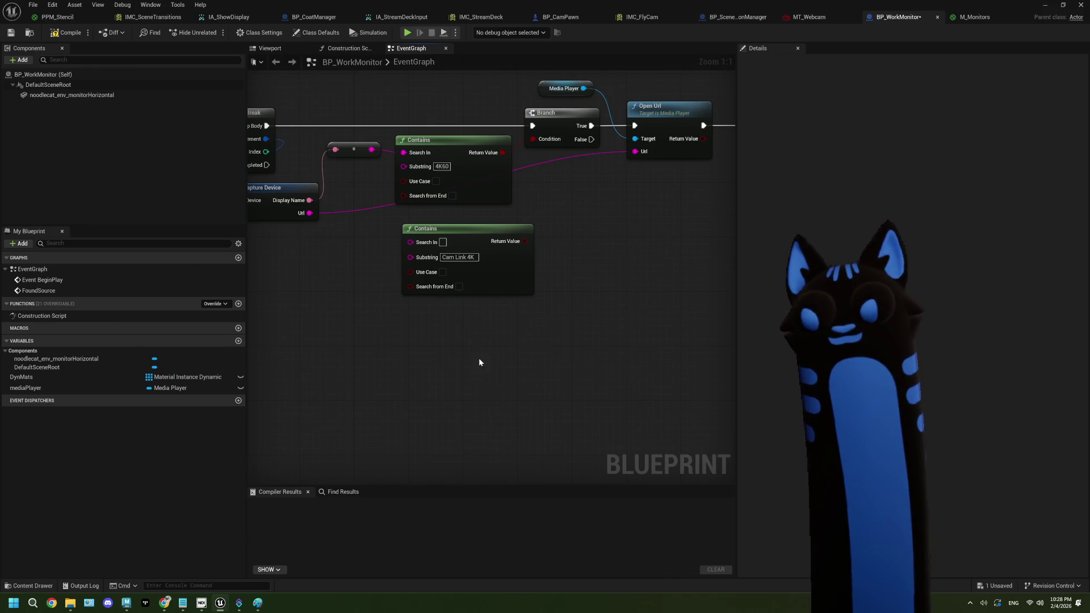
- Add a second Branch off the first Branch's False output, fed by the lower Contains result
{"action": "left_click_drag", "start_coordinate": [440, 315], "coordinate": [455, 317]}
{"action": "mouse_move", "coordinate": [334, 210]}
{"action": "left_mouse_down"}
{"action": "mouse_move", "coordinate": [434, 240]}
{"action": "mouse_move", "coordinate": [430, 226]}
{"action": "mouse_move", "coordinate": [519, 272]}
{"action": "mouse_move", "coordinate": [526, 253]}
{"action": "left_mouse_up"}
{"action": "mouse_move", "coordinate": [455, 229]}
{"action": "left_mouse_down"}
{"action": "mouse_move", "coordinate": [469, 242]}
{"action": "mouse_move", "coordinate": [383, 276]}
{"action": "left_mouse_up"}
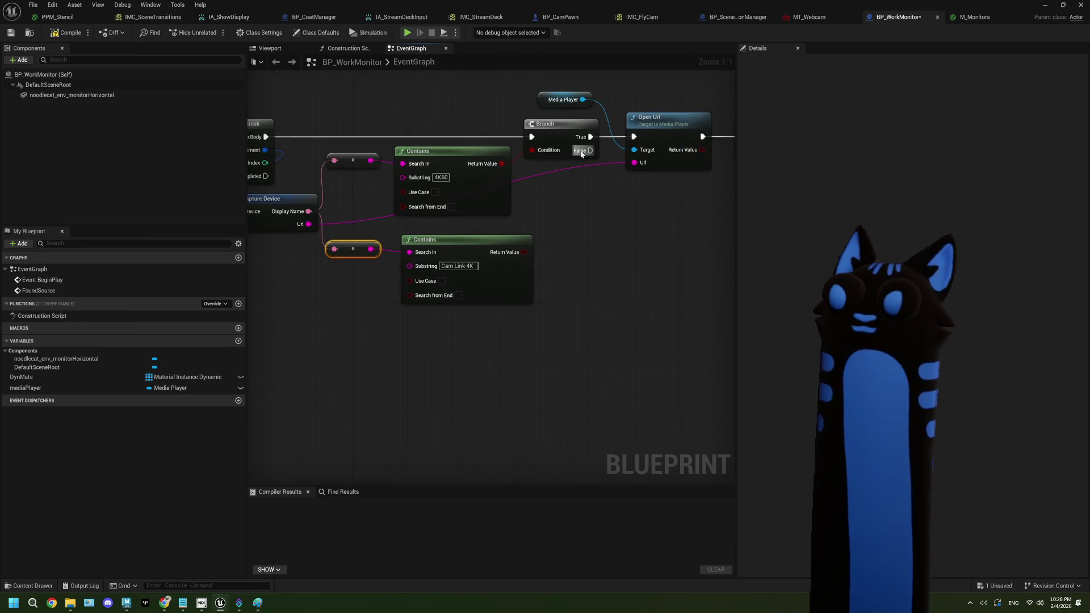
{"action": "mouse_move", "coordinate": [581, 151]}
{"action": "left_mouse_down"}
{"action": "mouse_move", "coordinate": [599, 162]}
{"action": "mouse_move", "coordinate": [597, 211]}
{"action": "left_mouse_up"}
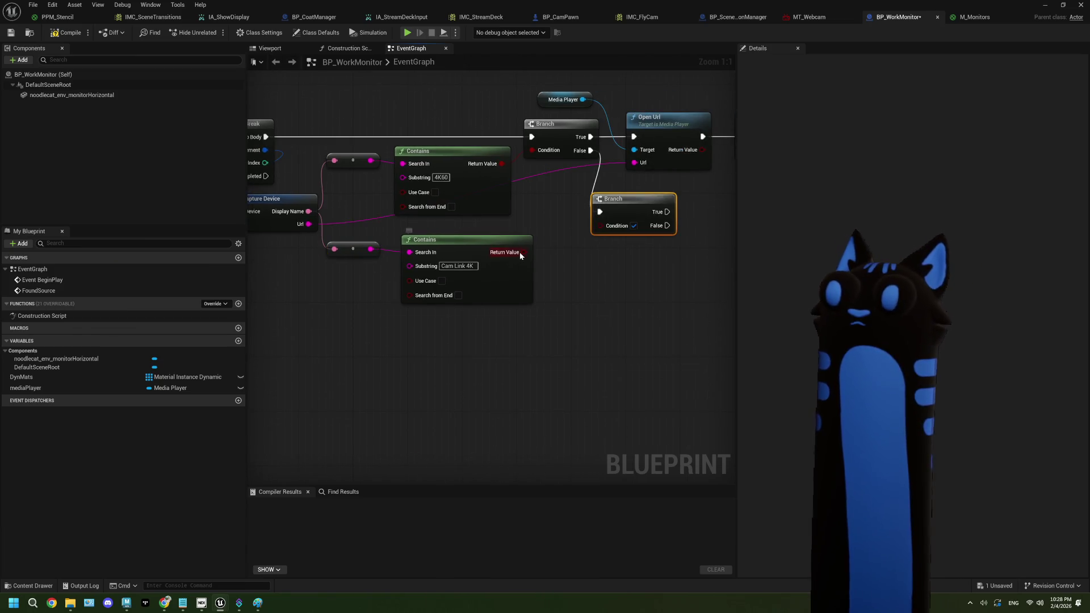
{"action": "left_click_drag", "start_coordinate": [520, 252], "coordinate": [603, 225]}
- Survey the whole EventGraph, box-selecting the lower Contains node and its reroute
{"action": "left_click_drag", "start_coordinate": [630, 267], "coordinate": [554, 259]}
{"action": "left_click_drag", "start_coordinate": [554, 194], "coordinate": [589, 194]}
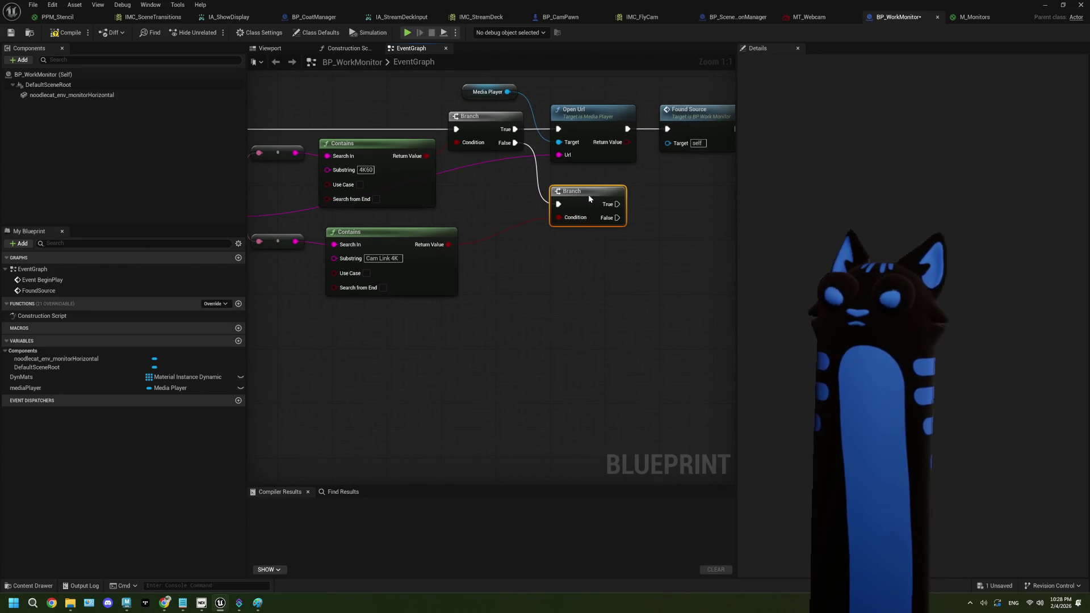
{"action": "left_click_drag", "start_coordinate": [578, 256], "coordinate": [550, 253]}
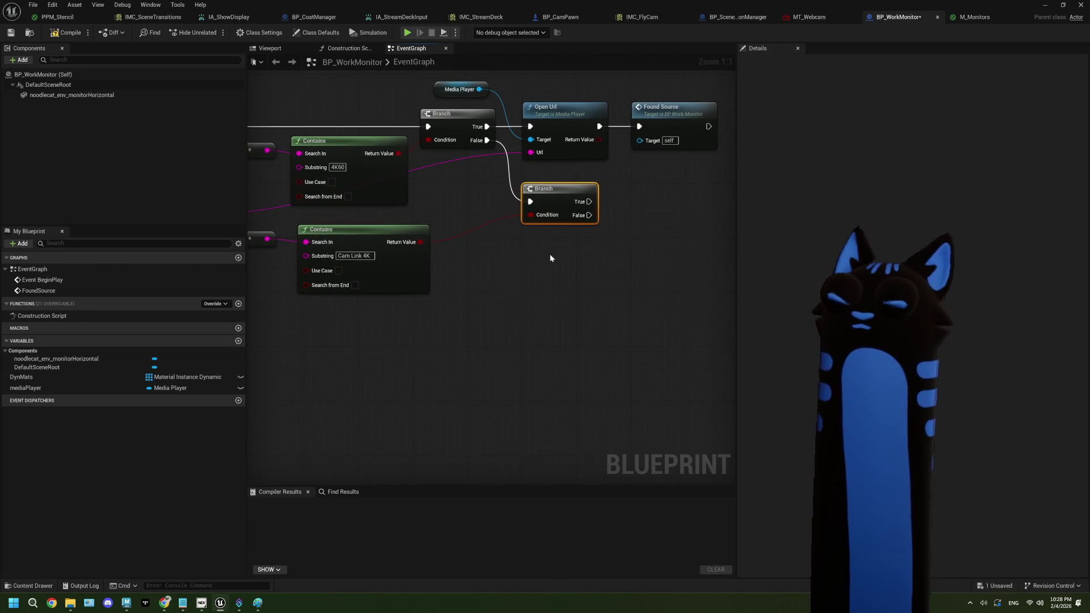
{"action": "scroll", "coordinate": [550, 259], "scroll_direction": "down", "scroll_amount": 2}
{"action": "mouse_move", "coordinate": [549, 259]}
{"action": "left_mouse_down"}
{"action": "mouse_move", "coordinate": [632, 271]}
{"action": "mouse_move", "coordinate": [607, 275]}
{"action": "left_mouse_up"}
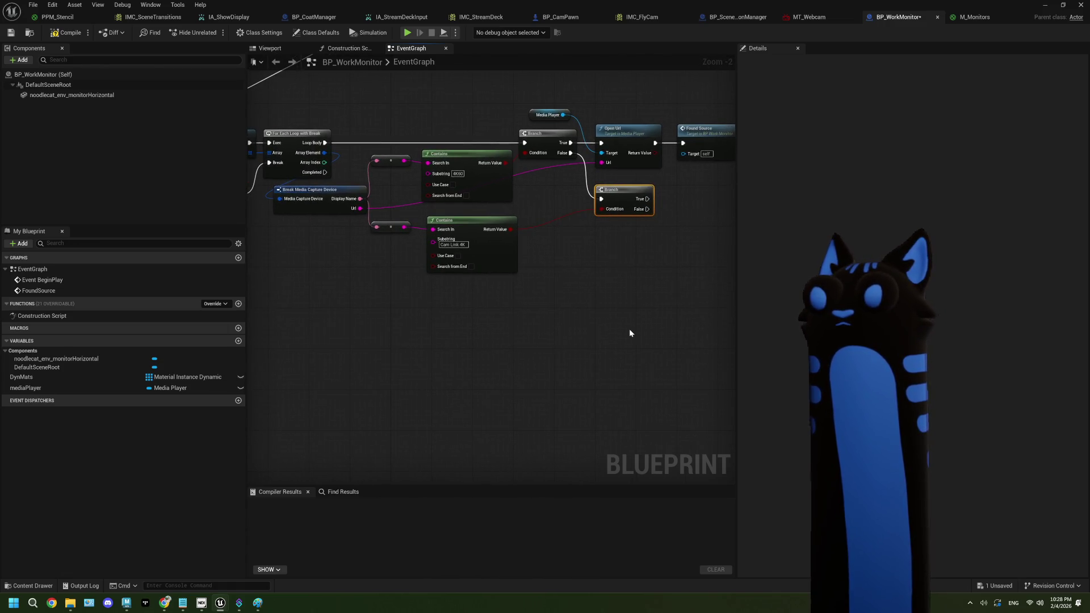
{"action": "mouse_move", "coordinate": [641, 337]}
{"action": "left_mouse_down"}
{"action": "mouse_move", "coordinate": [535, 273]}
{"action": "mouse_move", "coordinate": [365, 216]}
{"action": "mouse_move", "coordinate": [397, 219]}
{"action": "left_mouse_up"}
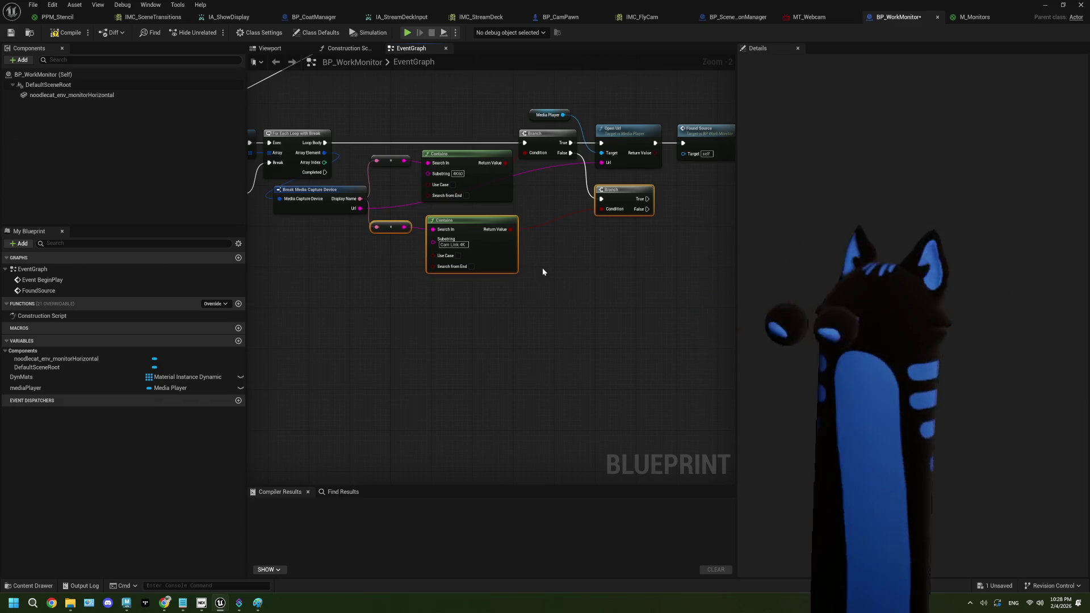
{"action": "mouse_move", "coordinate": [639, 339]}
{"action": "left_mouse_down"}
{"action": "mouse_move", "coordinate": [356, 231]}
{"action": "mouse_move", "coordinate": [390, 214]}
{"action": "left_mouse_up"}
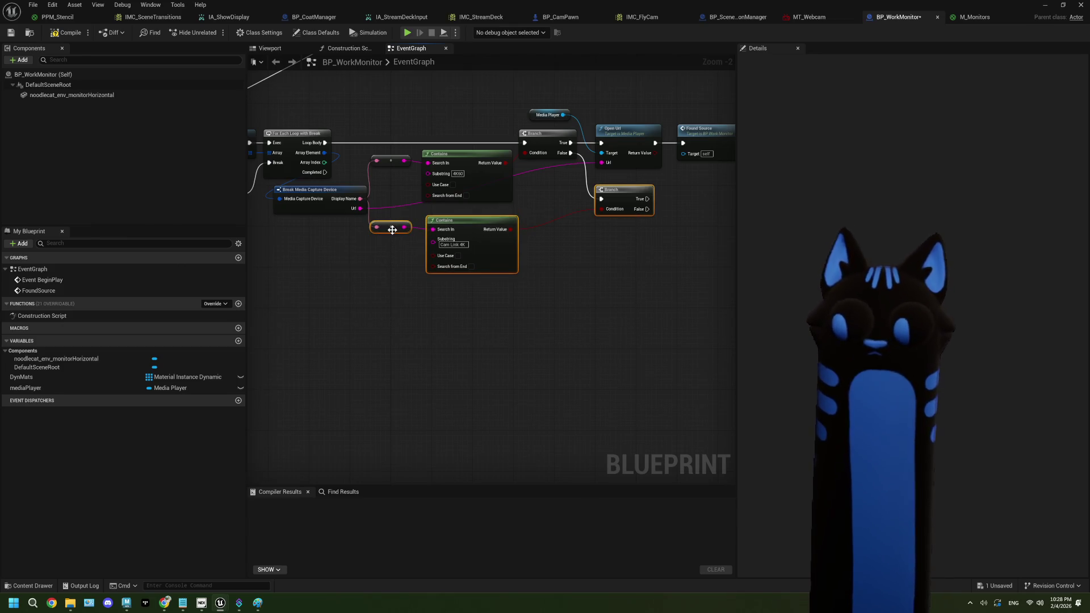
{"action": "scroll", "coordinate": [420, 247], "scroll_direction": "down", "scroll_amount": 3}
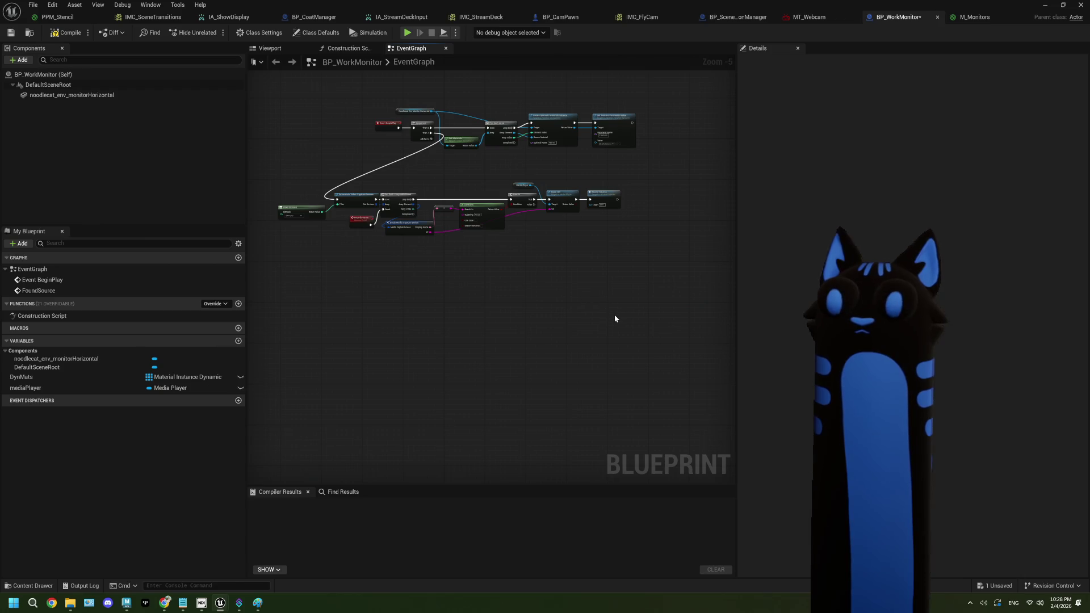
{"action": "scroll", "coordinate": [309, 224], "scroll_direction": "up", "scroll_amount": 1}
{"action": "scroll", "coordinate": [295, 215], "scroll_direction": "up", "scroll_amount": 1}
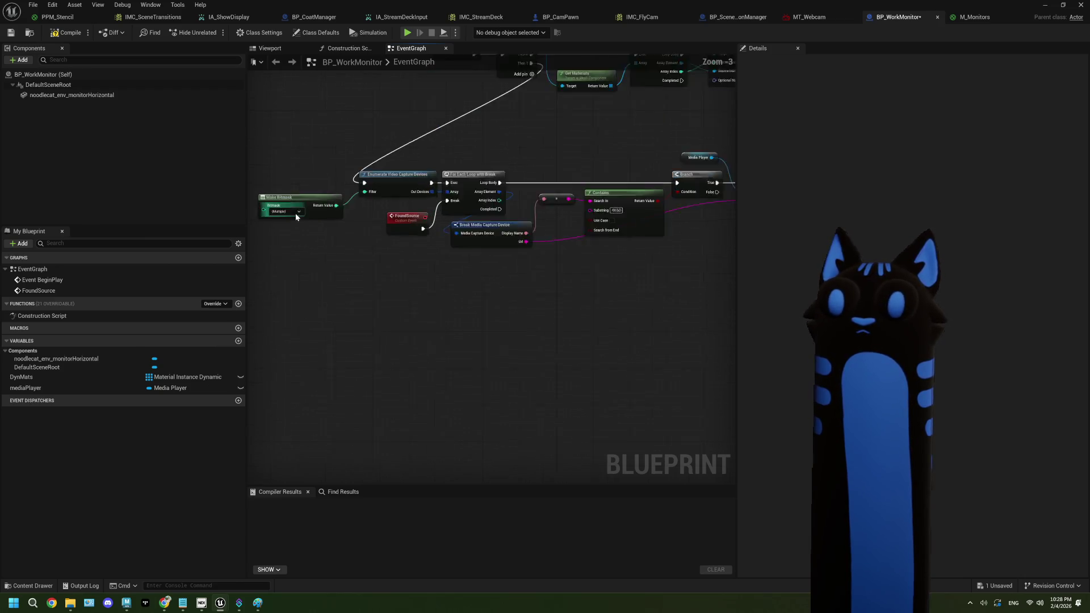
{"action": "scroll", "coordinate": [295, 216], "scroll_direction": "down", "scroll_amount": 1}
{"action": "mouse_move", "coordinate": [268, 174]}
{"action": "left_mouse_down"}
{"action": "mouse_move", "coordinate": [665, 255]}
{"action": "mouse_move", "coordinate": [625, 239]}
{"action": "left_mouse_up"}
{"action": "mouse_move", "coordinate": [265, 153]}
{"action": "left_mouse_down"}
{"action": "mouse_move", "coordinate": [440, 241]}
{"action": "mouse_move", "coordinate": [675, 263]}
{"action": "left_mouse_up"}
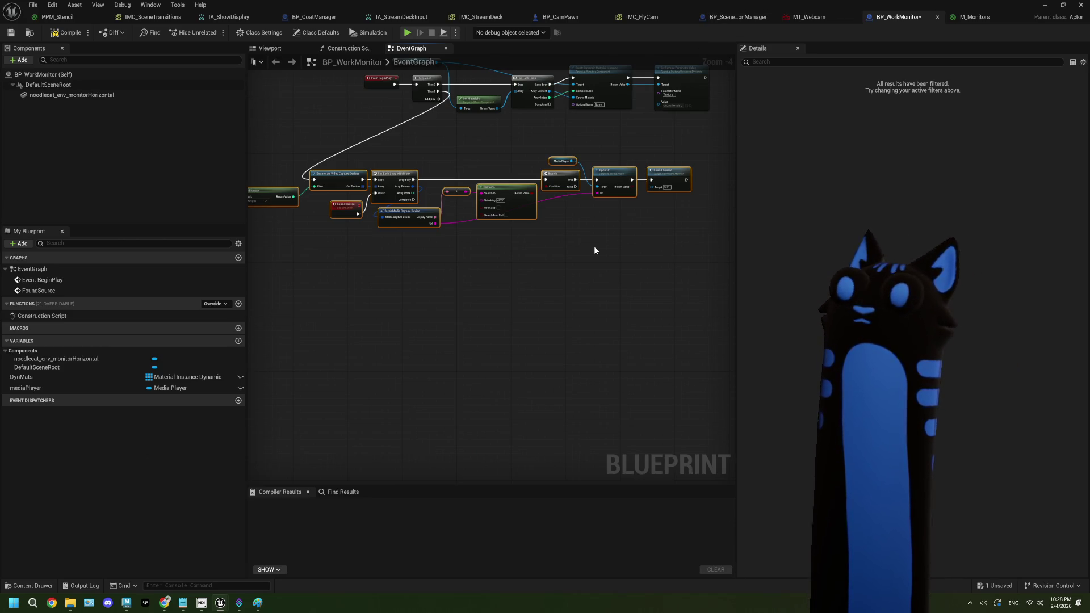
{"action": "left_click", "coordinate": [454, 256]}
{"action": "scroll", "coordinate": [454, 257], "scroll_direction": "up", "scroll_amount": 2}
{"action": "left_click_drag", "start_coordinate": [453, 250], "coordinate": [511, 226]}
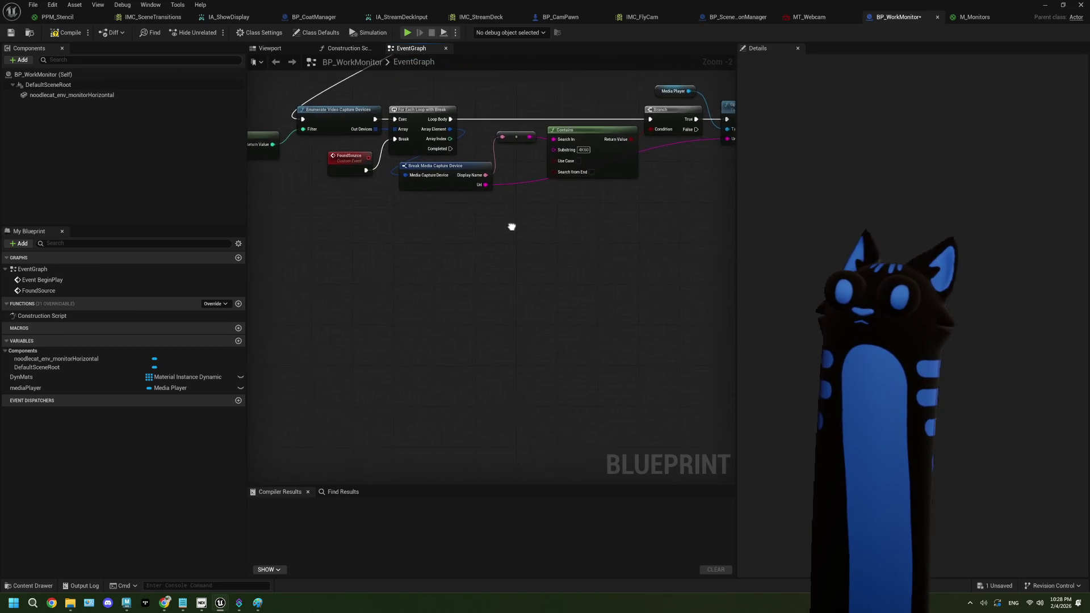
{"action": "scroll", "coordinate": [513, 226], "scroll_direction": "down", "scroll_amount": 1}
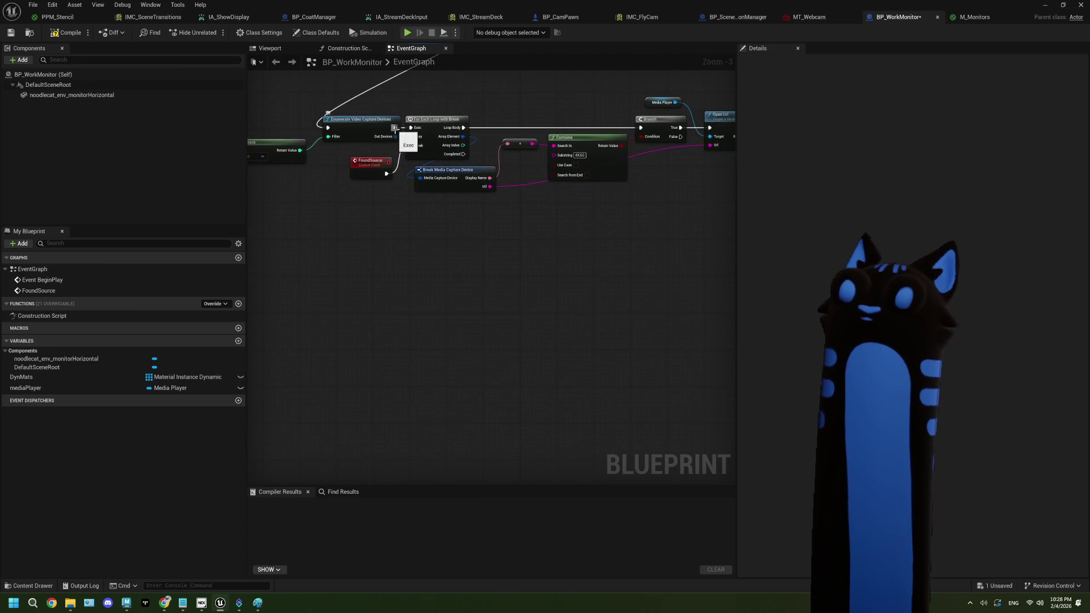
{"action": "left_click_drag", "start_coordinate": [395, 136], "coordinate": [396, 245]}
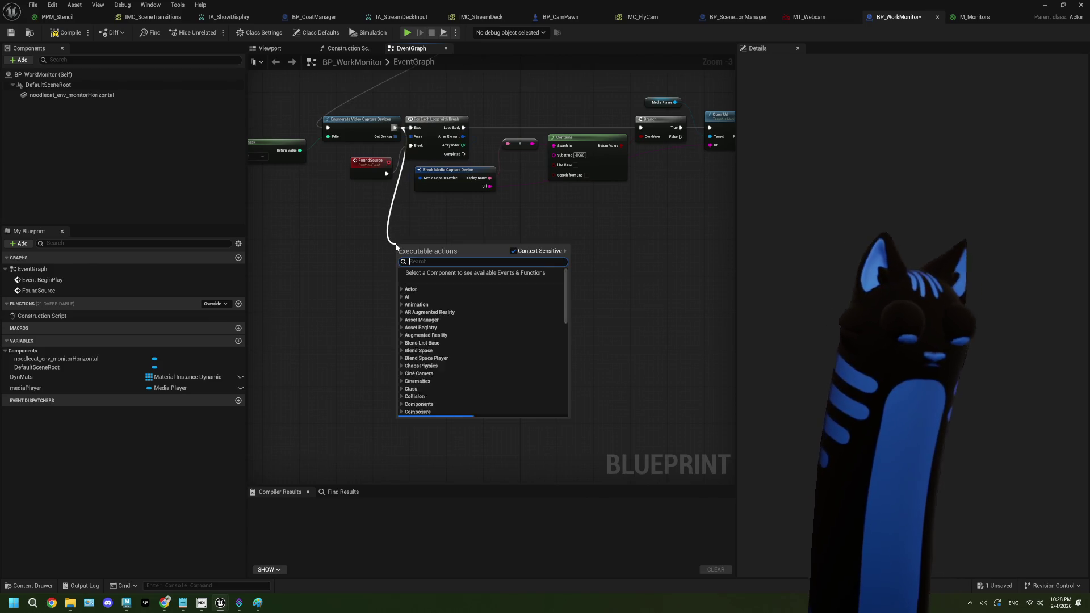
{"action": "type", "text": "for ea"}
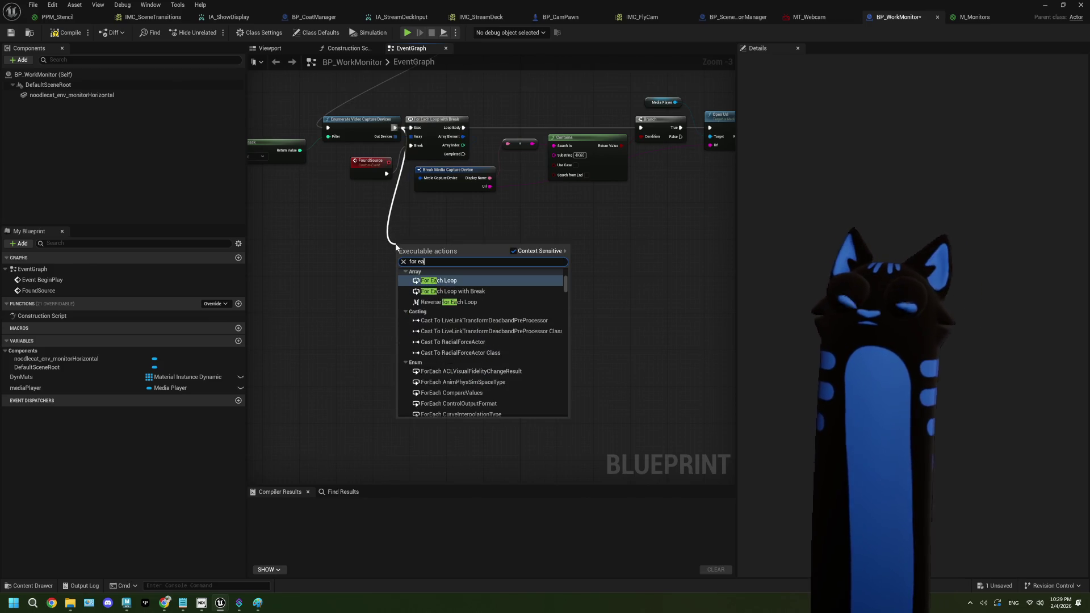
{"action": "left_click", "coordinate": [460, 292]}
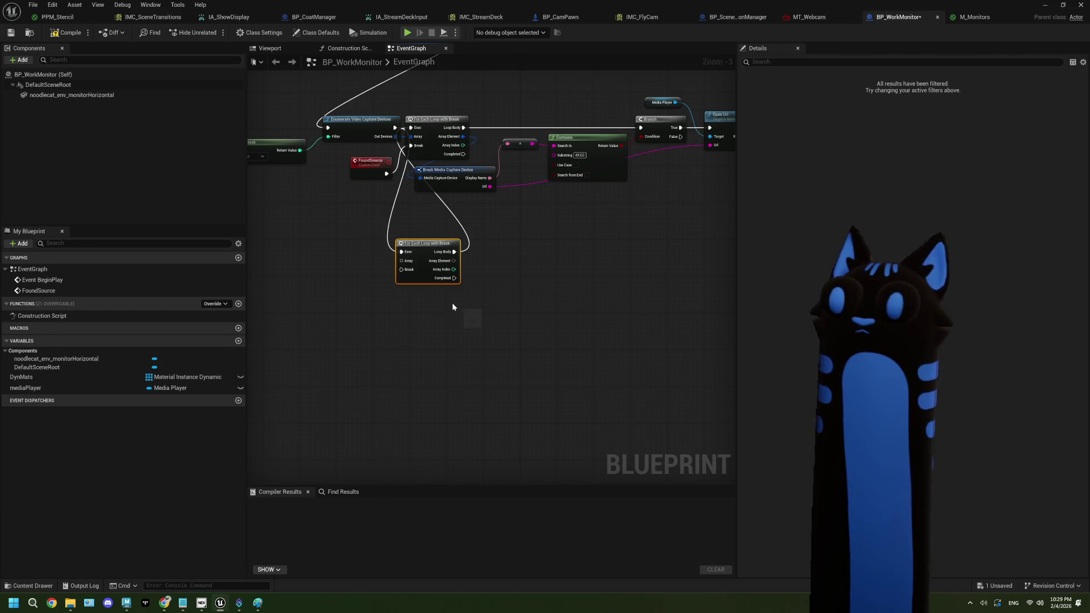
{"action": "scroll", "coordinate": [452, 307], "scroll_direction": "up", "scroll_amount": 2}
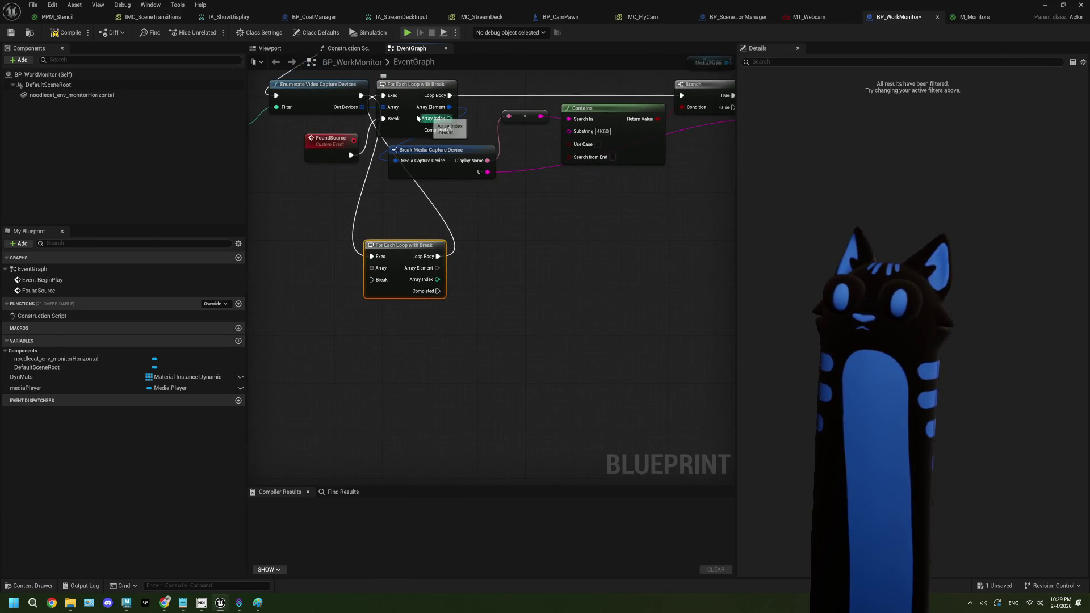
{"action": "left_click", "coordinate": [380, 99], "text": "alt"}
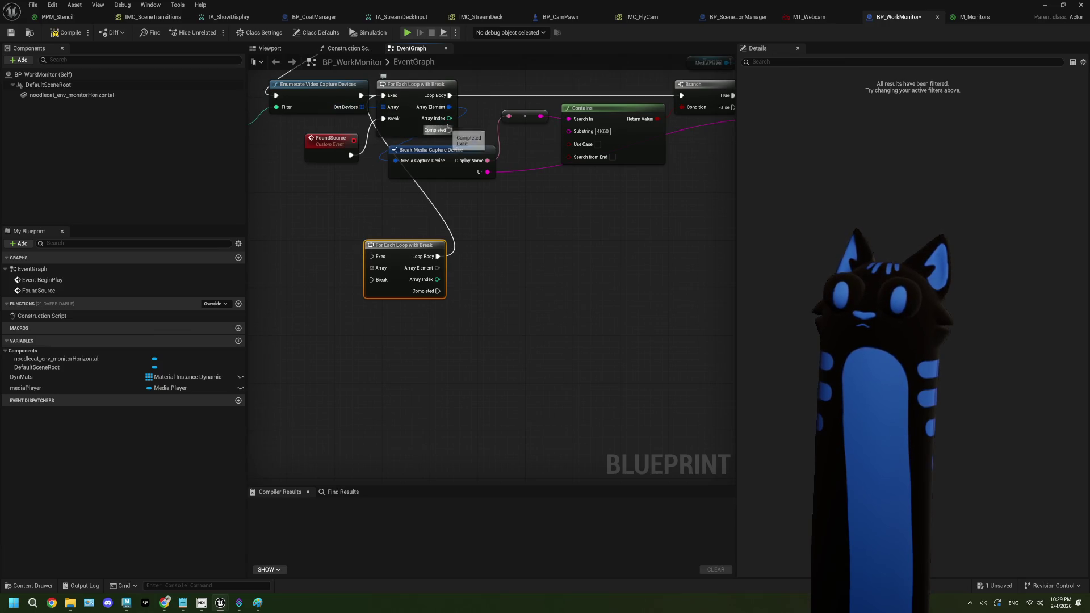
{"action": "right_click", "coordinate": [438, 256]}
{"action": "left_click", "coordinate": [471, 275]}
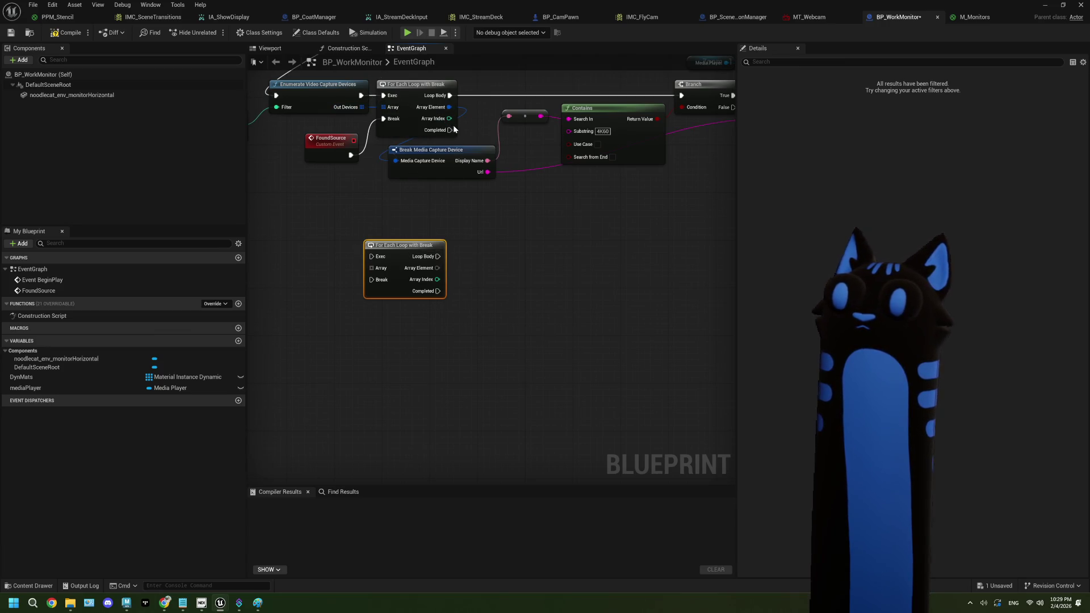
{"action": "mouse_move", "coordinate": [451, 130]}
{"action": "left_mouse_down"}
{"action": "mouse_move", "coordinate": [371, 256]}
{"action": "mouse_move", "coordinate": [414, 218]}
{"action": "left_mouse_up"}
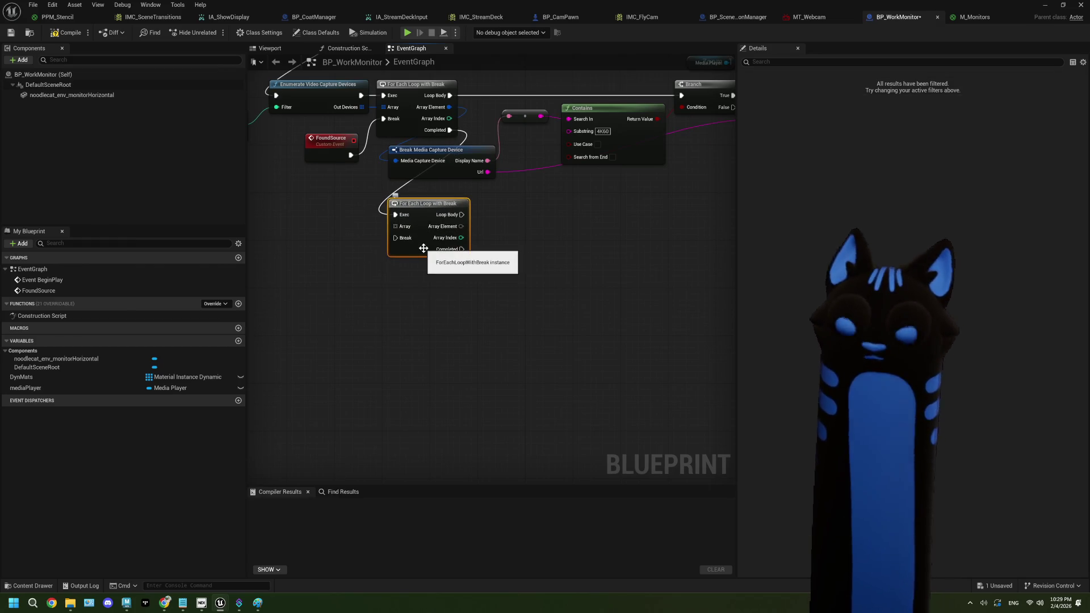
{"action": "key", "text": "Delete"}
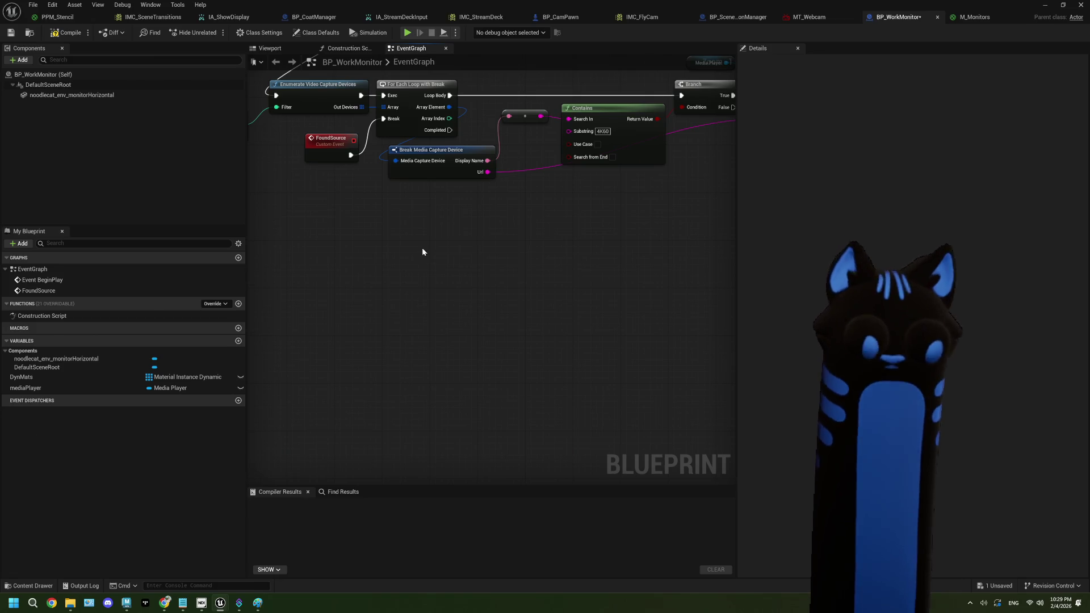
- Delete the FoundSource custom event and its Found Source call node
{"action": "left_click_drag", "start_coordinate": [423, 249], "coordinate": [412, 266]}
{"action": "left_click_drag", "start_coordinate": [477, 246], "coordinate": [418, 253]}
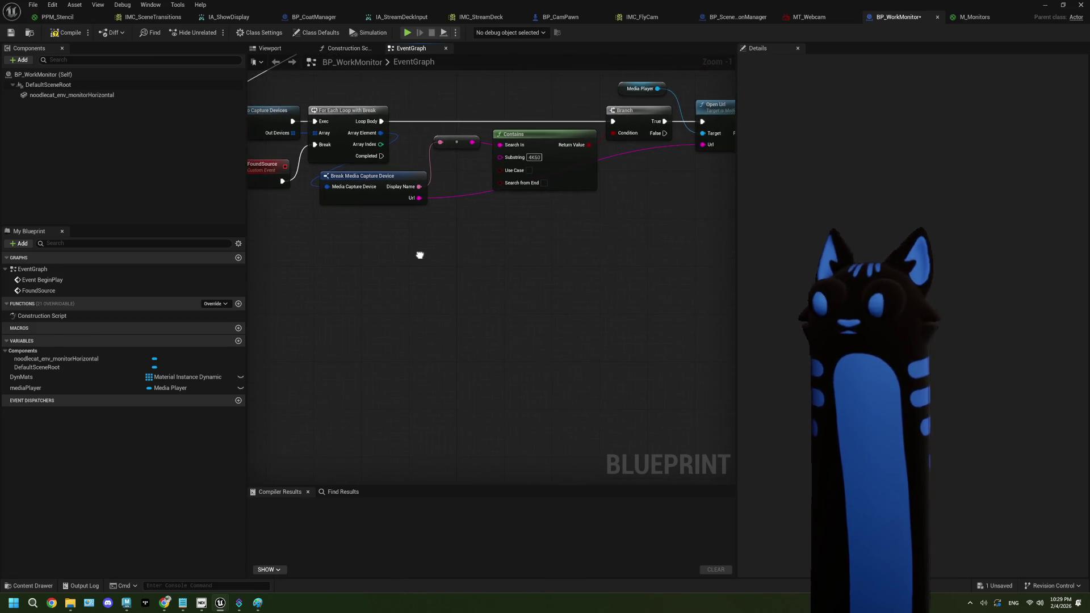
{"action": "left_click", "coordinate": [309, 181]}
{"action": "key", "text": "Delete"}
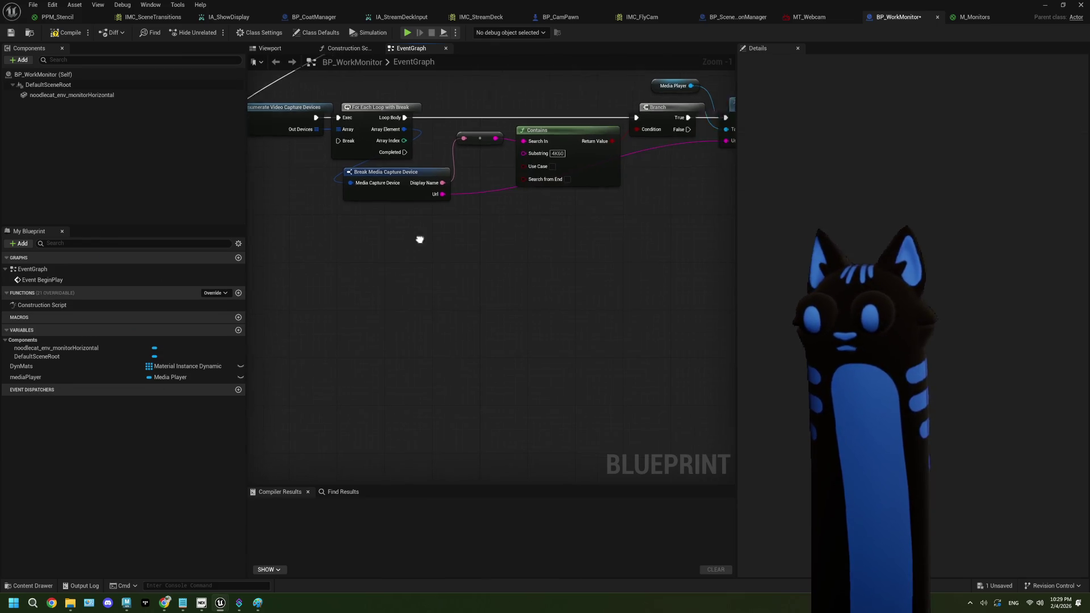
{"action": "mouse_move", "coordinate": [484, 245]}
{"action": "left_mouse_down"}
{"action": "mouse_move", "coordinate": [418, 250]}
{"action": "mouse_move", "coordinate": [482, 268]}
{"action": "mouse_move", "coordinate": [456, 268]}
{"action": "left_mouse_up"}
{"action": "left_click", "coordinate": [618, 135]}
{"action": "key", "text": "Delete"}
- Copy the reroute and Contains nodes and place the duplicate beneath the original
{"action": "left_click_drag", "start_coordinate": [564, 142], "coordinate": [566, 214]}
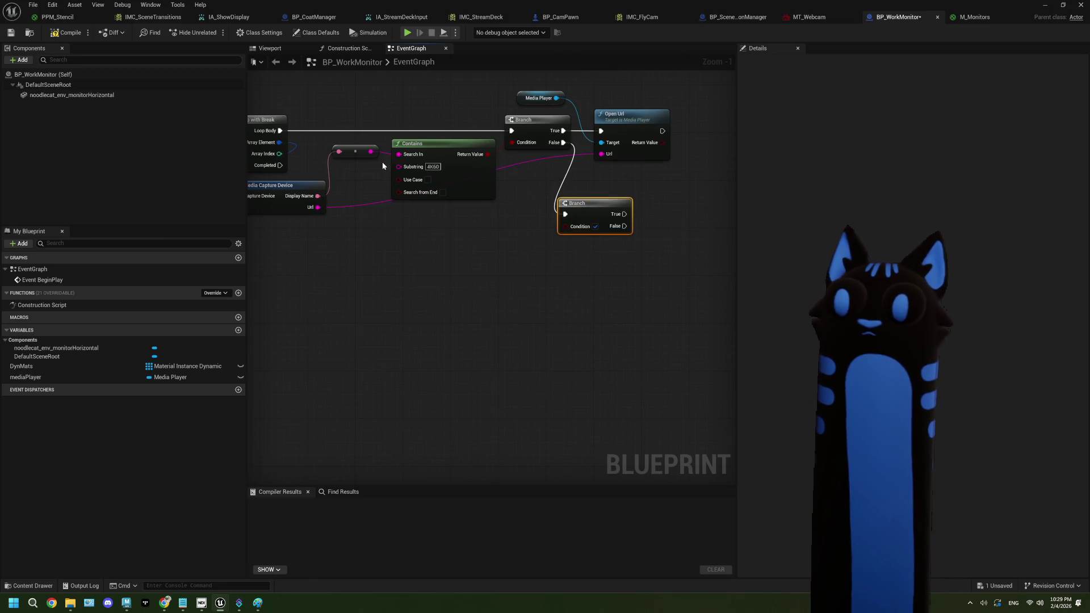
{"action": "left_click_drag", "start_coordinate": [329, 223], "coordinate": [397, 145]}
{"action": "key", "text": "ctrl+c"}
{"action": "key", "text": "ctrl+v"}
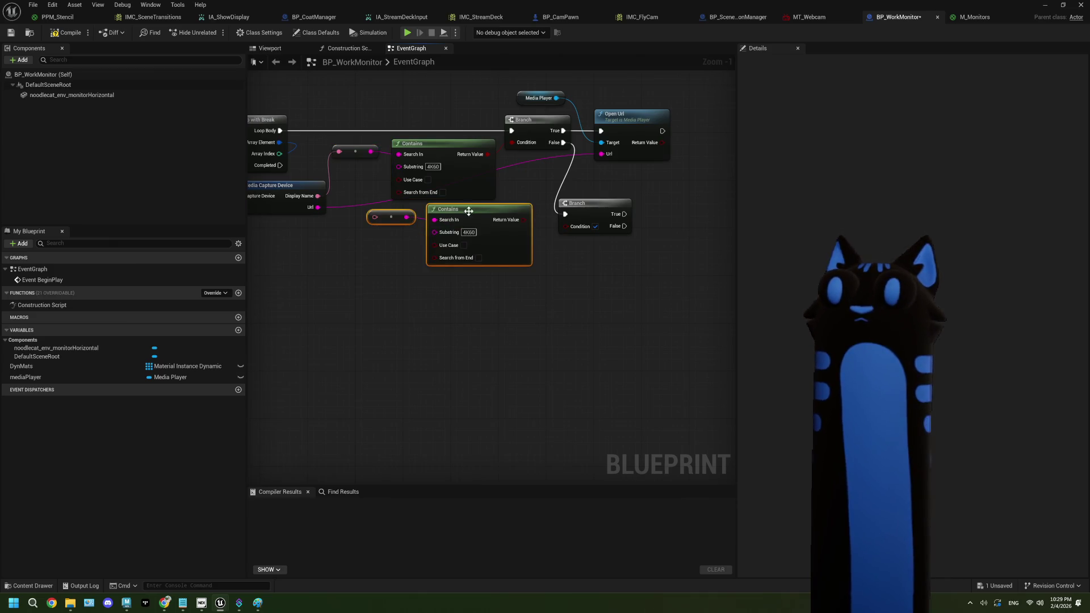
{"action": "left_click_drag", "start_coordinate": [469, 211], "coordinate": [438, 216]}
- Set the second Contains substring to 'Cam Link 4K' and wire it to the lower Branch's condition
{"action": "left_click_drag", "start_coordinate": [319, 196], "coordinate": [363, 224]}
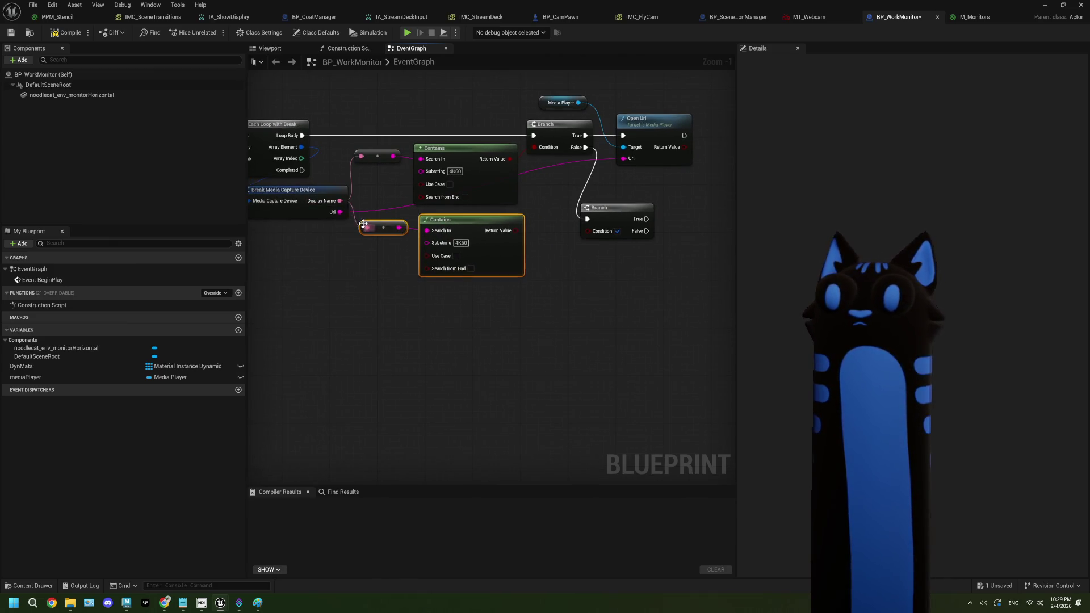
{"action": "left_click", "coordinate": [460, 248]}
{"action": "type", "text": "Cam Li"}
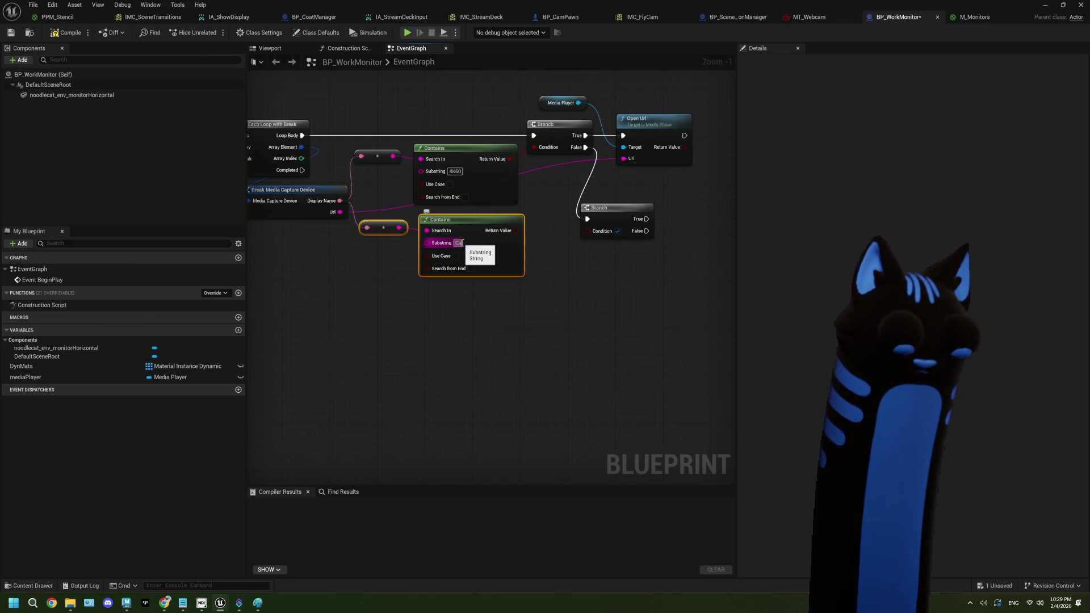
{"action": "type", "text": "nk"}
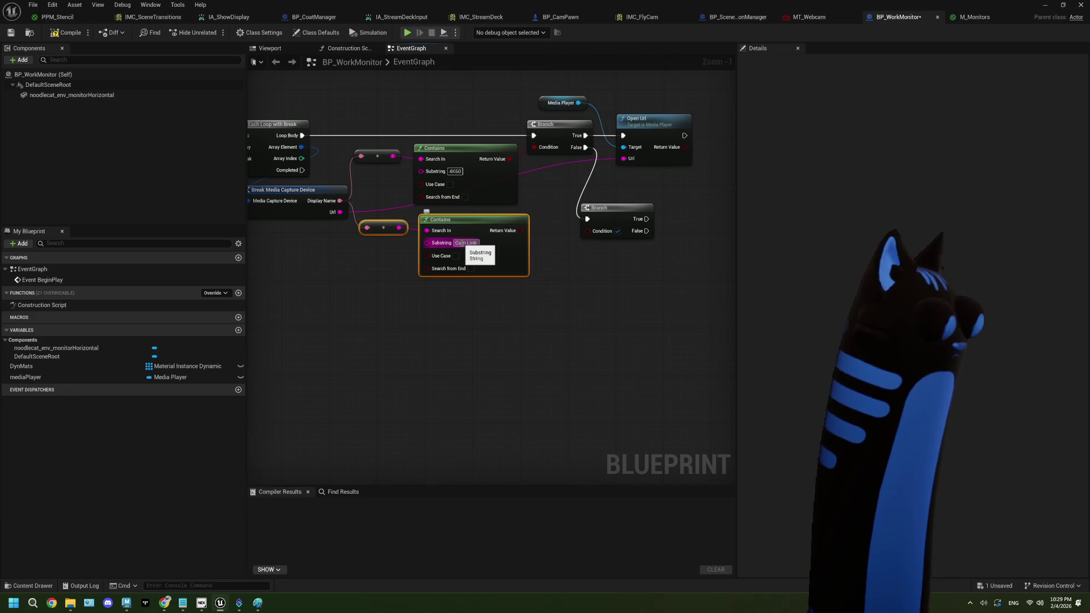
{"action": "type", "text": " 4"}
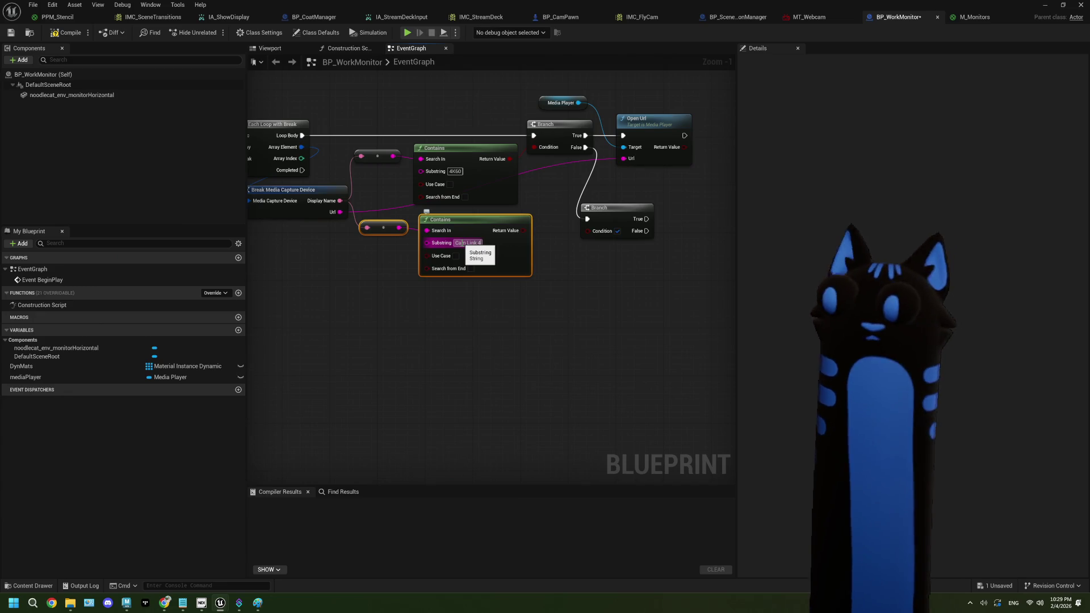
{"action": "type", "text": "K"}
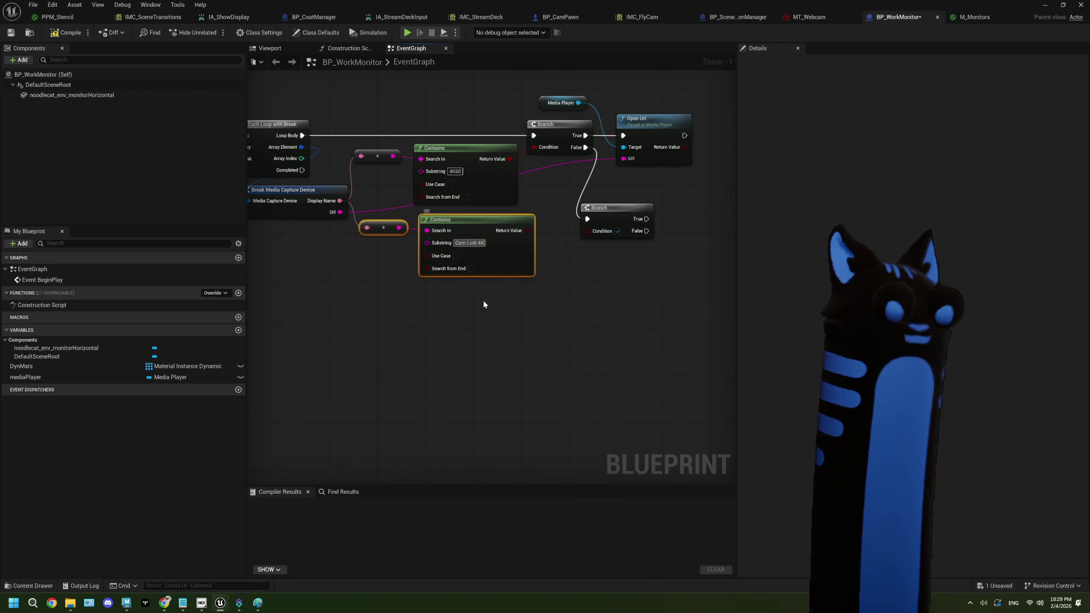
{"action": "left_click", "coordinate": [526, 311]}
{"action": "left_click_drag", "start_coordinate": [469, 232], "coordinate": [537, 234]}
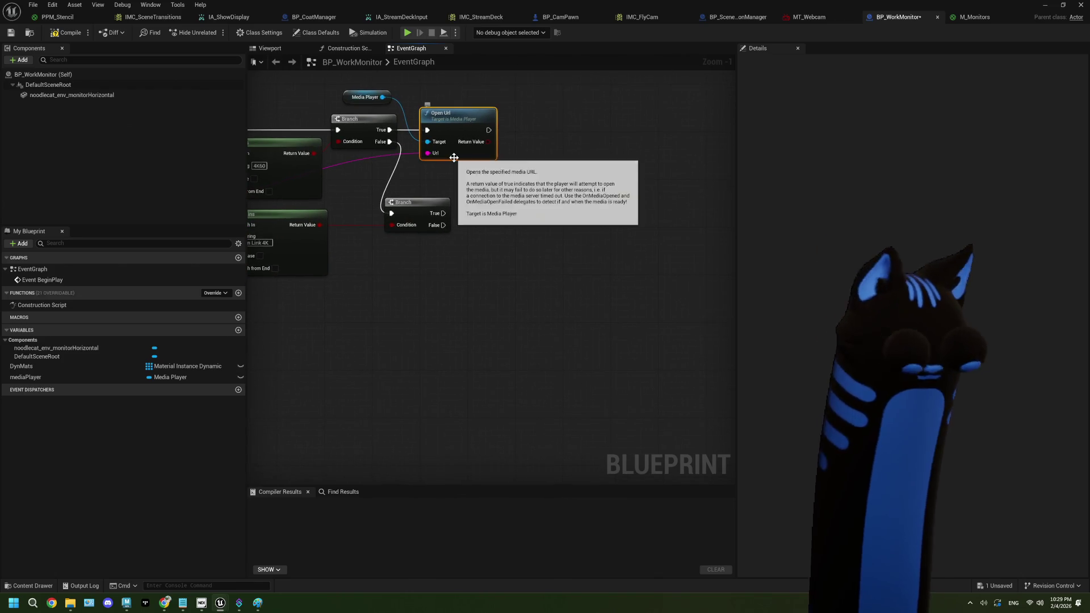
- Duplicate the Open Url node below and drive it from the lower Branch's True output
{"action": "left_click", "coordinate": [453, 157]}
{"action": "key", "text": "ctrl+c"}
{"action": "key", "text": "ctrl+v"}
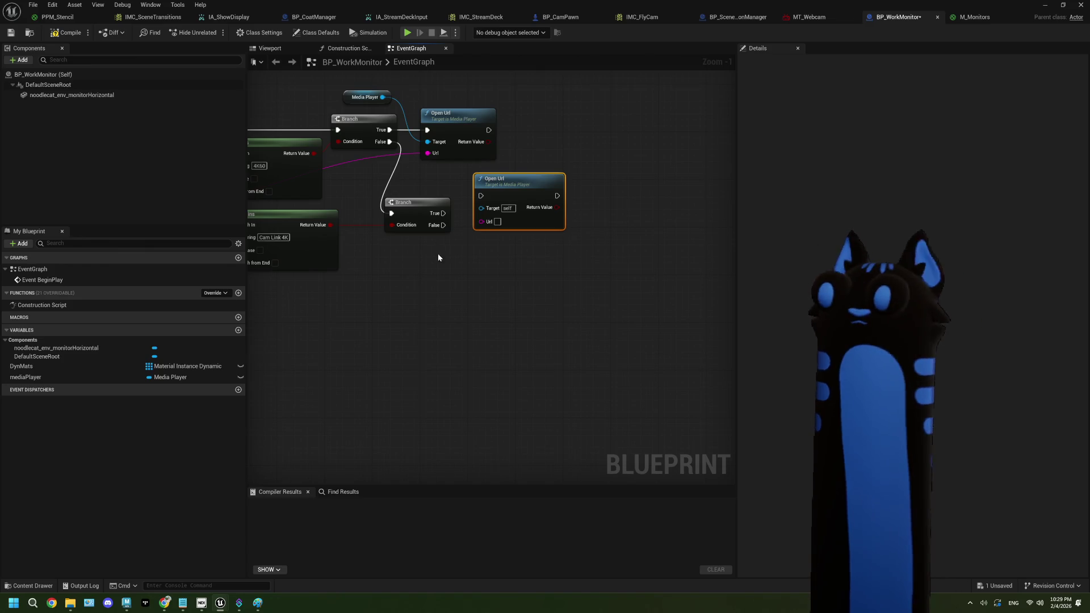
{"action": "mouse_move", "coordinate": [484, 178]}
{"action": "left_mouse_down"}
{"action": "mouse_move", "coordinate": [479, 197]}
{"action": "mouse_move", "coordinate": [460, 195]}
{"action": "left_mouse_up"}
{"action": "scroll", "coordinate": [437, 265], "scroll_direction": "up", "scroll_amount": 1}
{"action": "left_click", "coordinate": [500, 285]}
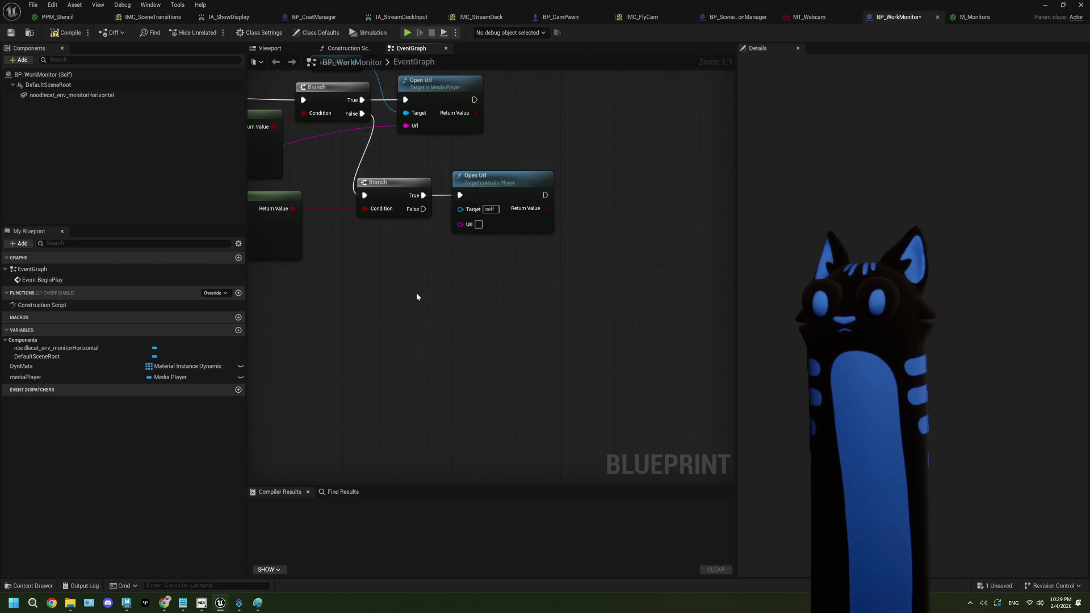
{"action": "scroll", "coordinate": [375, 298], "scroll_direction": "down", "scroll_amount": 1}
{"action": "mouse_move", "coordinate": [374, 298]}
{"action": "left_mouse_down"}
{"action": "mouse_move", "coordinate": [472, 299]}
{"action": "mouse_move", "coordinate": [416, 313]}
{"action": "left_mouse_up"}
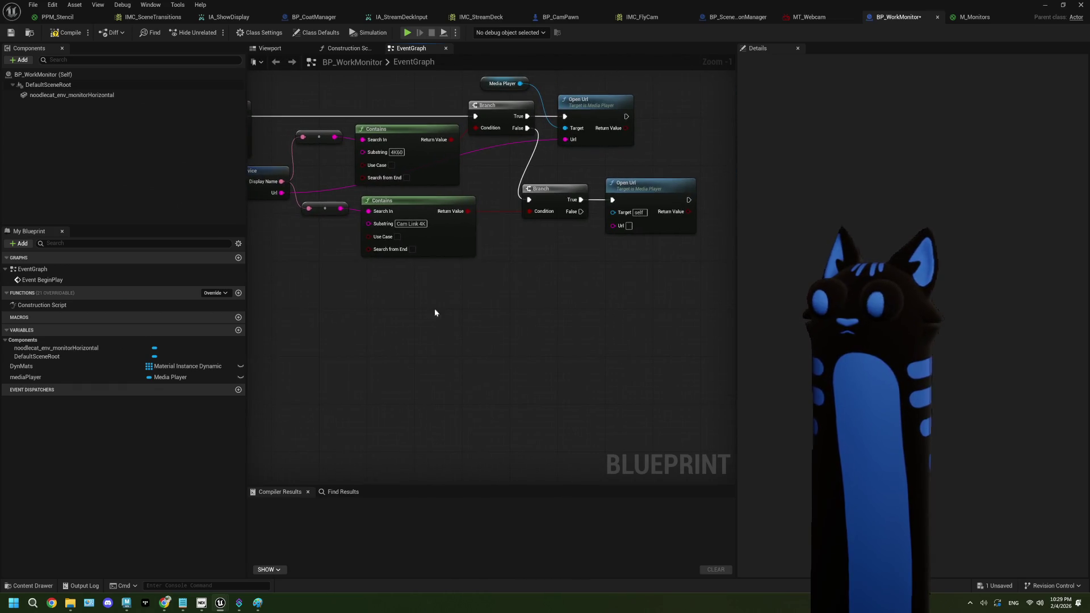
{"action": "mouse_move", "coordinate": [539, 298]}
{"action": "left_mouse_down"}
{"action": "mouse_move", "coordinate": [483, 293]}
{"action": "mouse_move", "coordinate": [494, 273]}
{"action": "mouse_move", "coordinate": [314, 190]}
{"action": "mouse_move", "coordinate": [659, 220]}
{"action": "mouse_move", "coordinate": [496, 215]}
{"action": "left_mouse_up"}
- Add a webcamPlayer variable of type Media Player Object Reference
{"action": "left_click", "coordinate": [65, 32]}
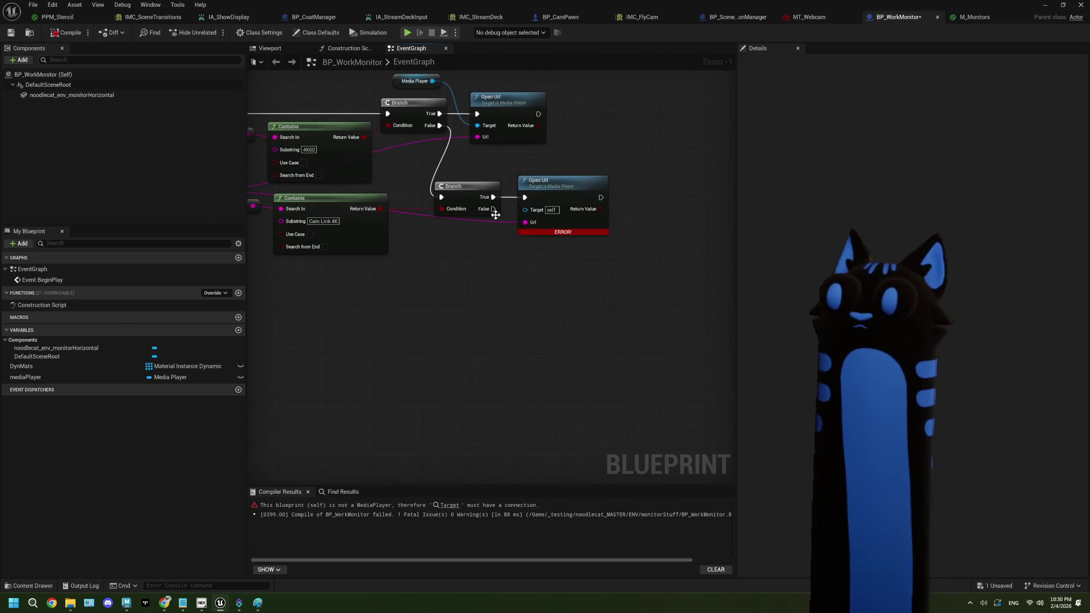
{"action": "left_click", "coordinate": [238, 331]}
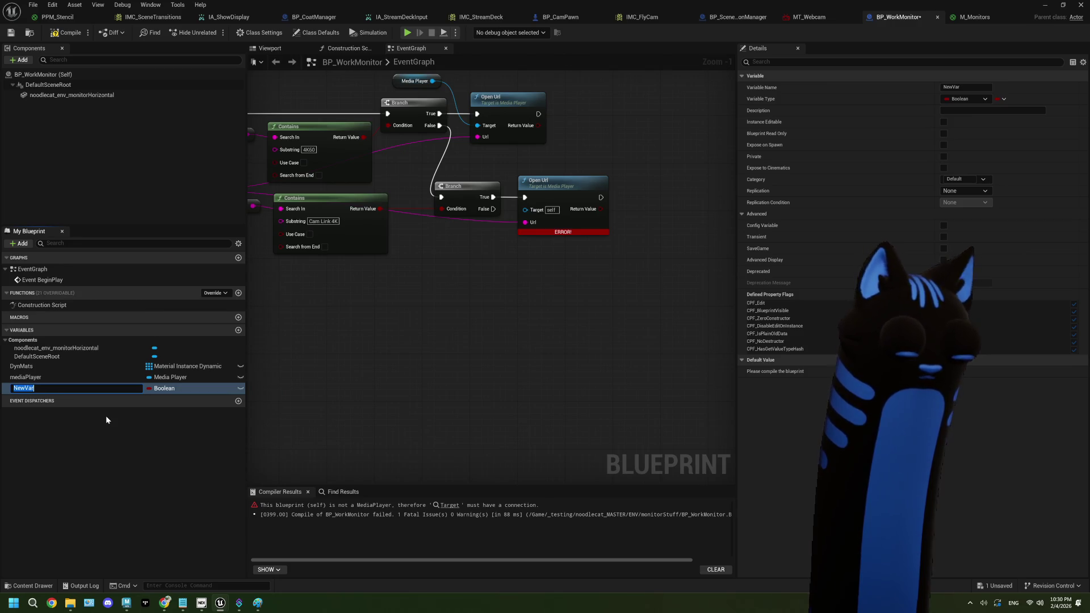
{"action": "type", "text": "webcam"}
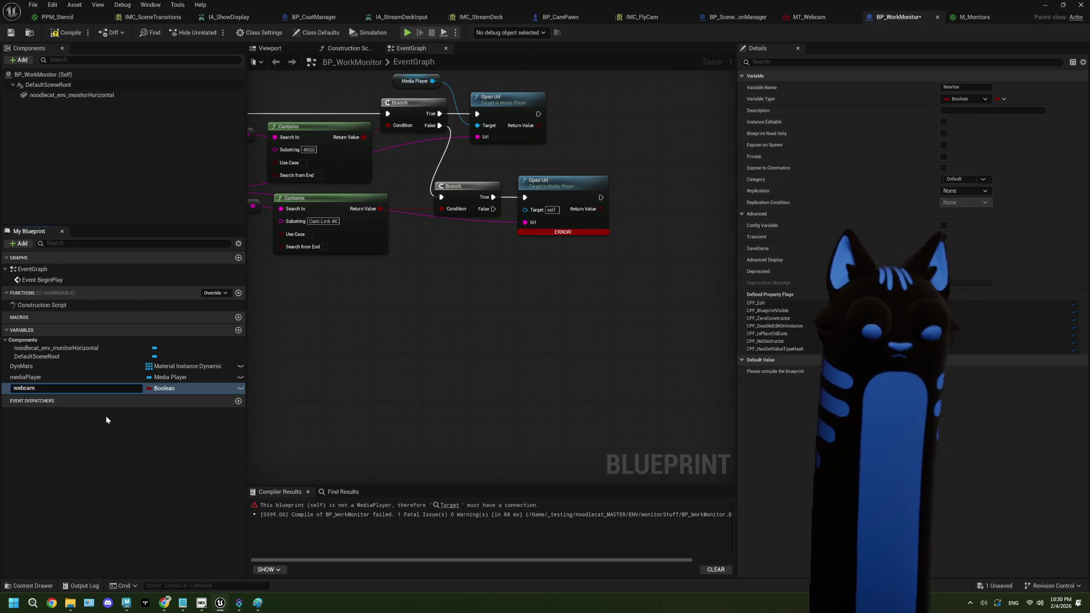
{"action": "type", "text": "Player"}
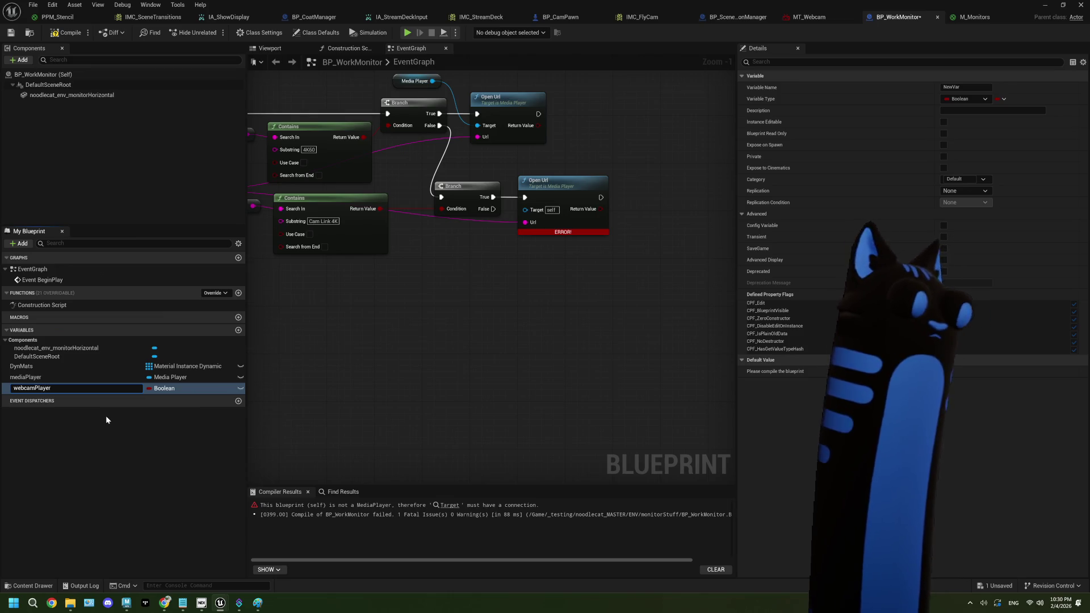
{"action": "key", "text": "Return"}
{"action": "left_click", "coordinate": [173, 388]}
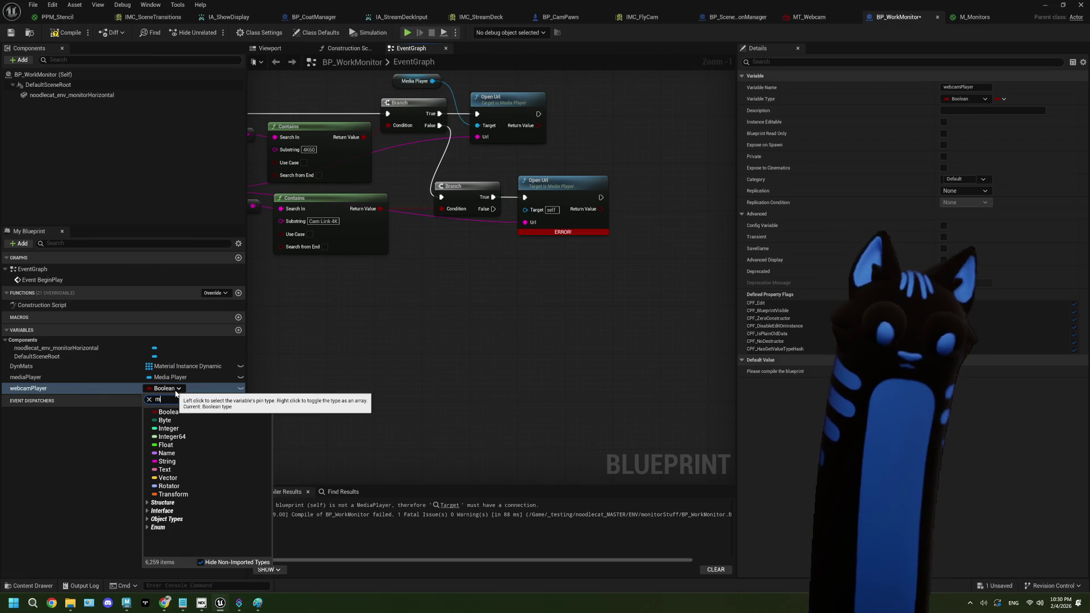
{"action": "type", "text": "ma"}
{"action": "type", "text": "dia"}
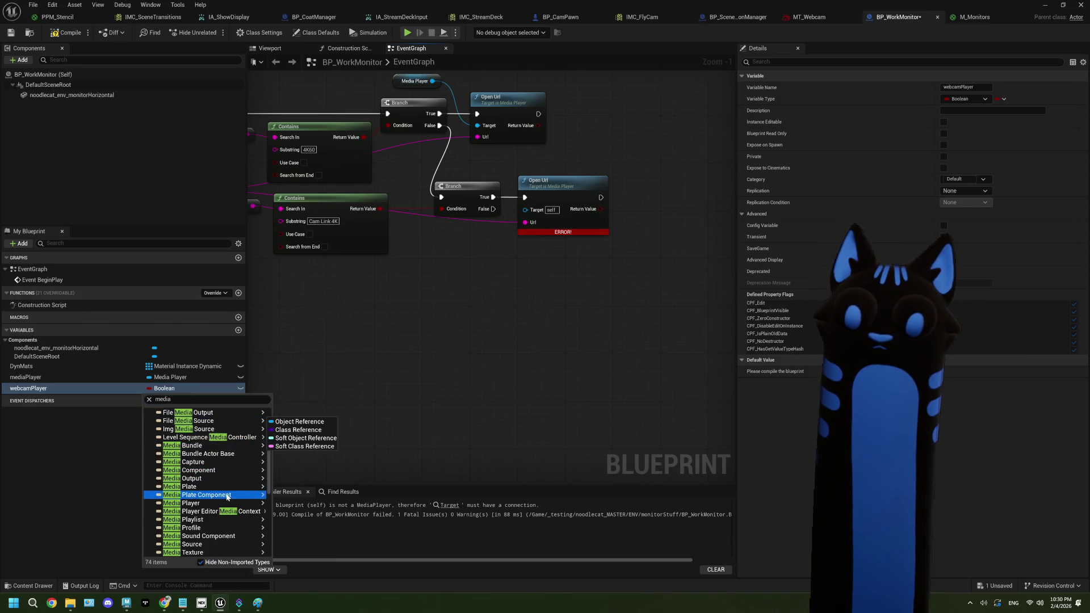
{"action": "mouse_move", "coordinate": [264, 504]}
{"action": "left_click", "coordinate": [298, 503]}
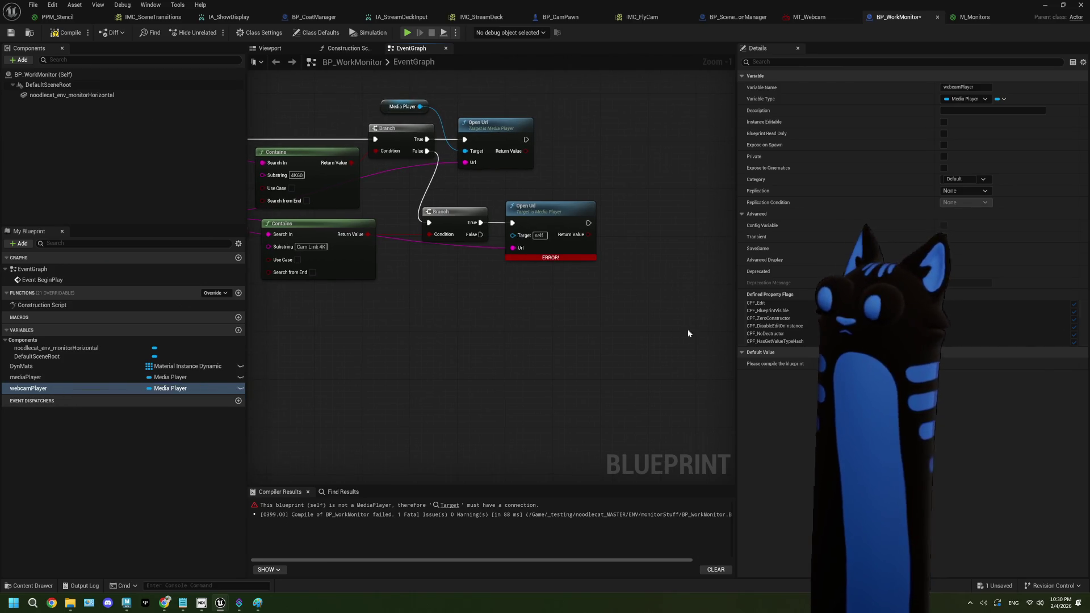
- Compile, then set webcamPlayer's default value to MP_Webcam and recompile
{"action": "left_click", "coordinate": [49, 35]}
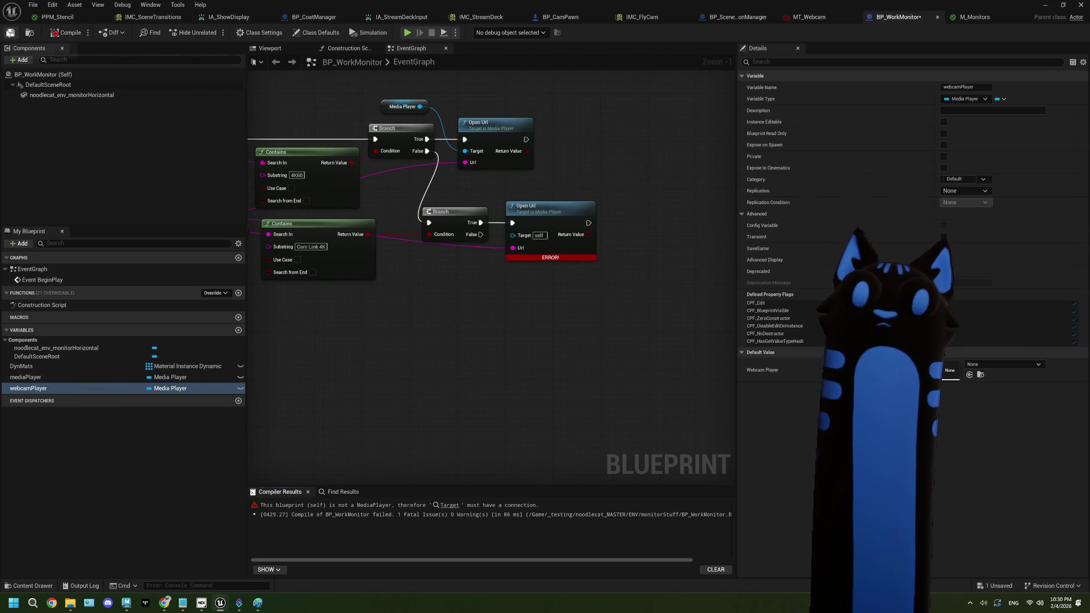
{"action": "left_click", "coordinate": [151, 389]}
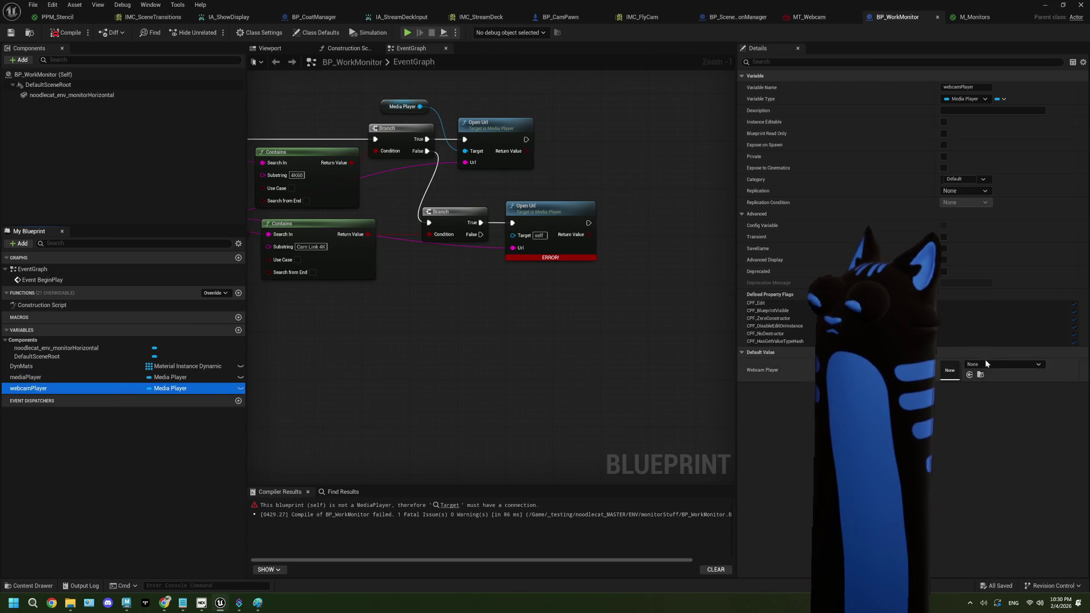
{"action": "left_click", "coordinate": [986, 364]}
{"action": "left_click", "coordinate": [1017, 484]}
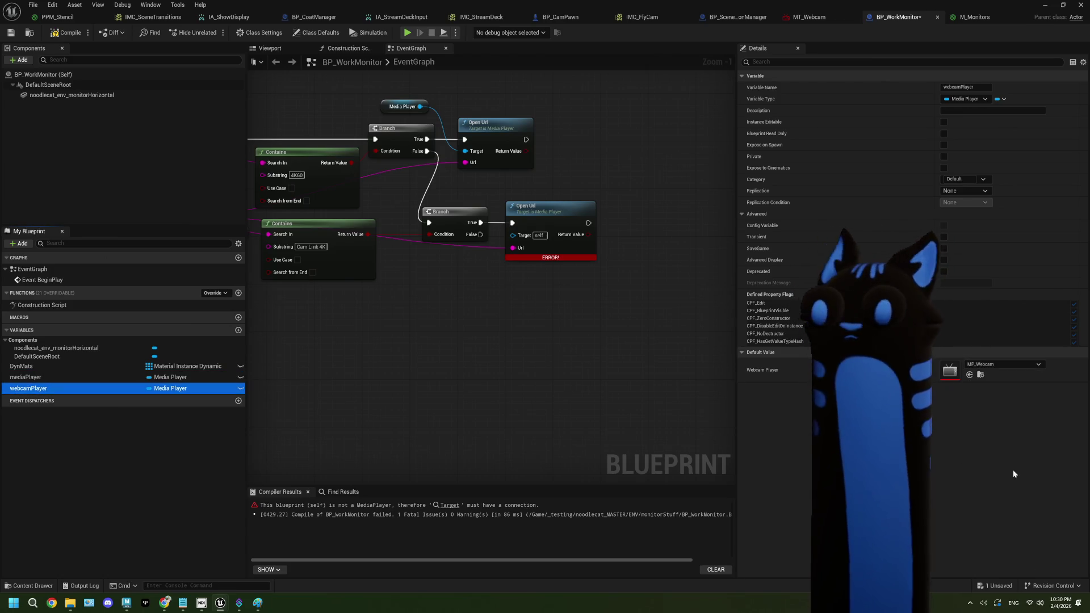
{"action": "left_click", "coordinate": [67, 32]}
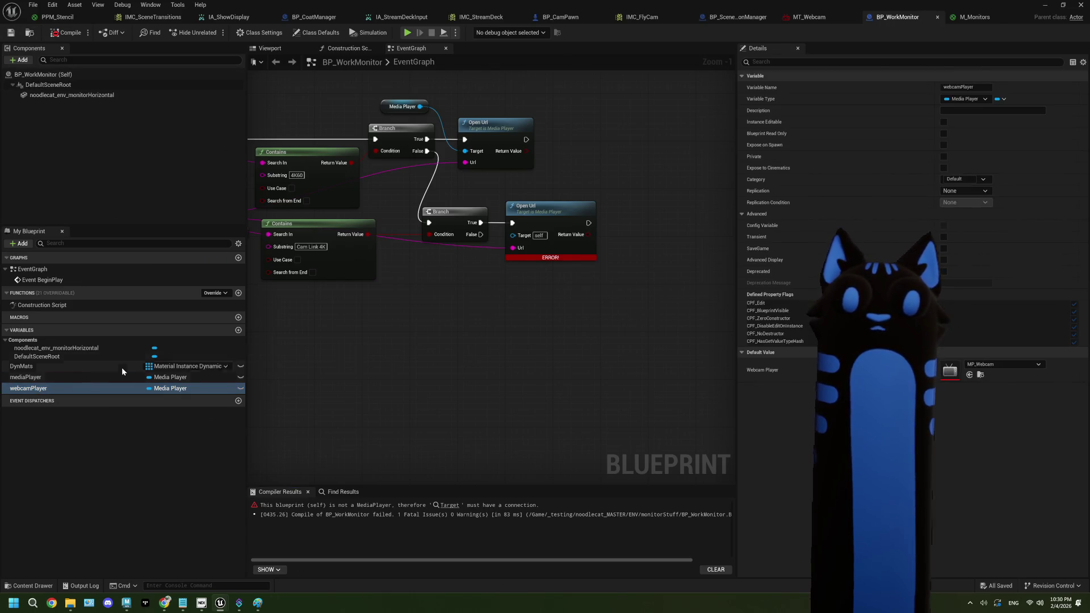
- Connect a webcamPlayer getter to the second Open Url's Target, then compile and save
{"action": "mouse_move", "coordinate": [82, 394]}
{"action": "left_mouse_down"}
{"action": "mouse_move", "coordinate": [415, 296]}
{"action": "mouse_move", "coordinate": [507, 254]}
{"action": "mouse_move", "coordinate": [513, 235]}
{"action": "left_mouse_up"}
{"action": "left_click", "coordinate": [446, 312]}
{"action": "left_click", "coordinate": [67, 32]}
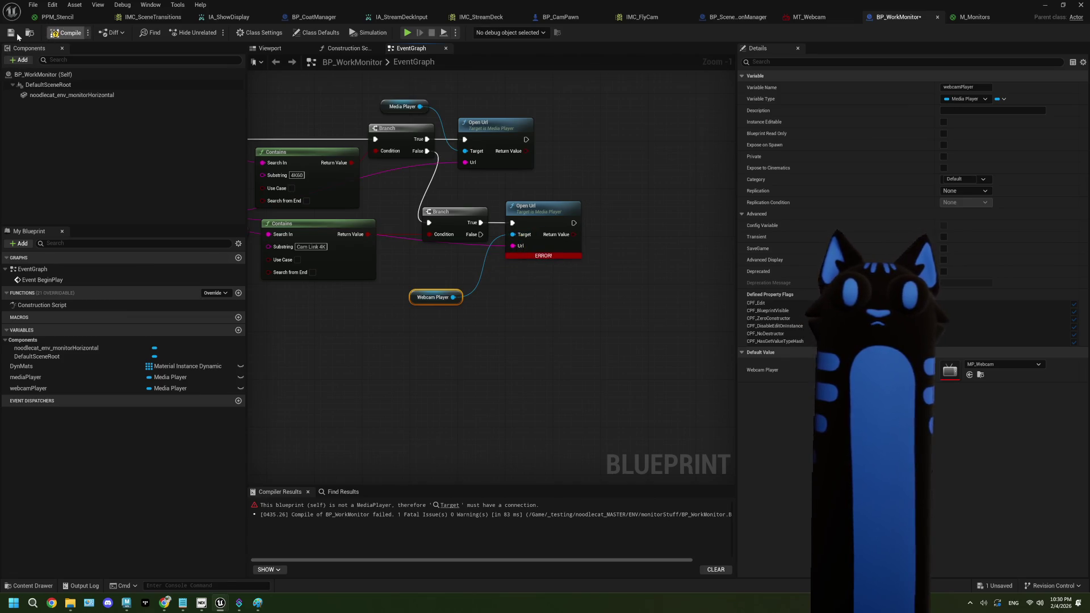
{"action": "left_click", "coordinate": [12, 32]}
{"action": "left_click", "coordinate": [385, 333]}
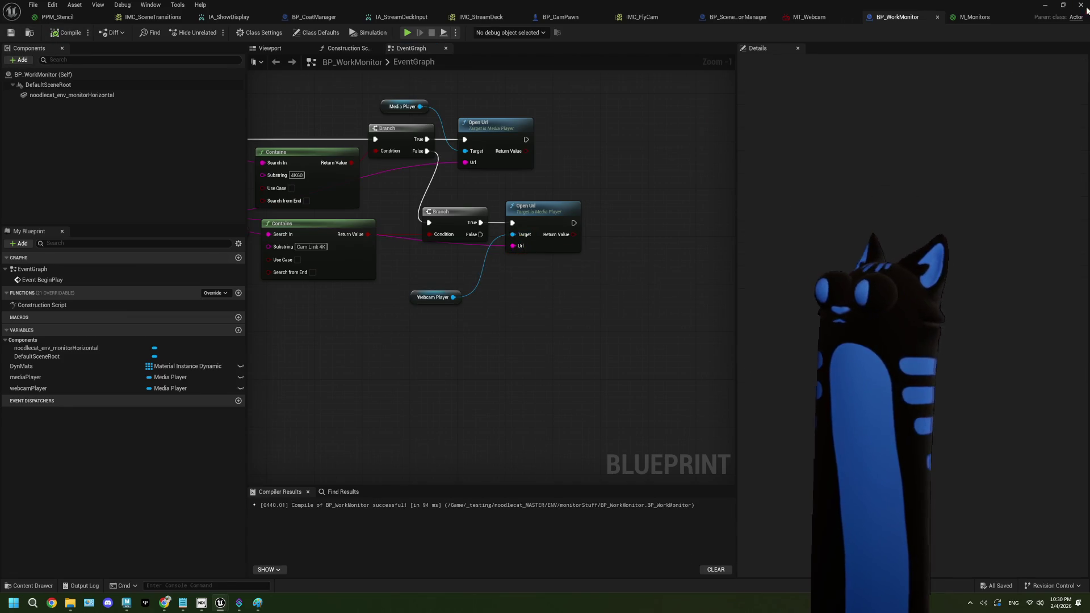
{"action": "key", "text": "alt+Tab"}
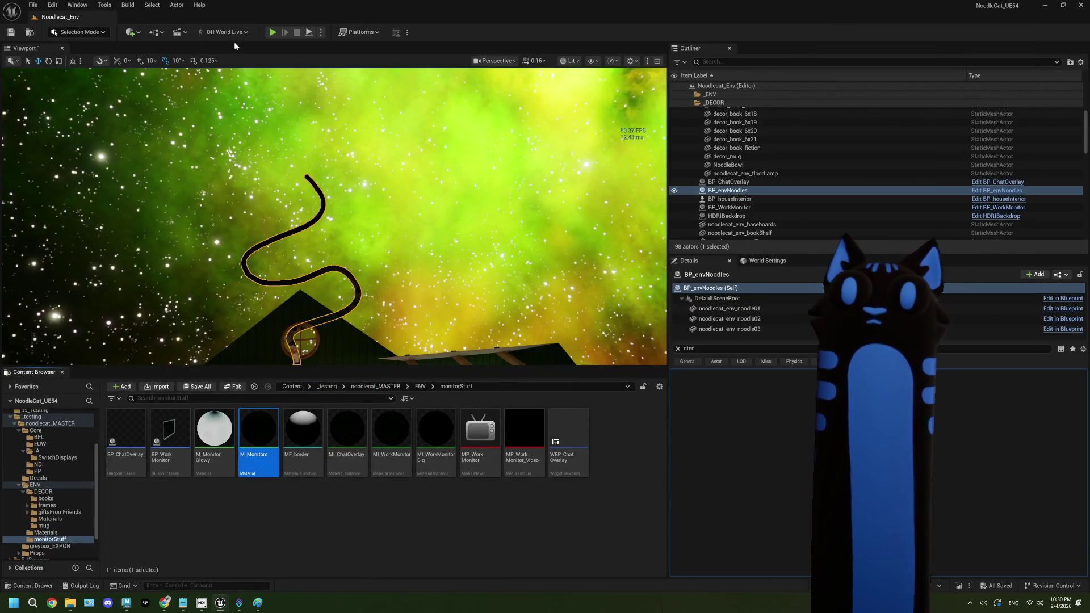
- Play-test the level to check the monitor output, then list the Core folder's 26 assets
{"action": "left_click", "coordinate": [273, 33]}
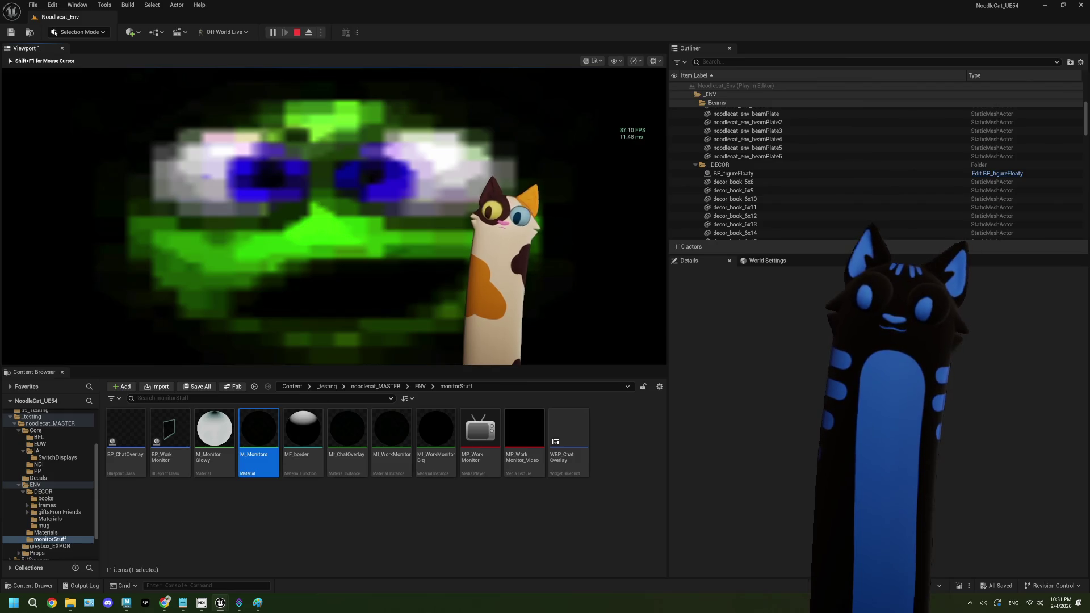
{"action": "key", "text": "Escape"}
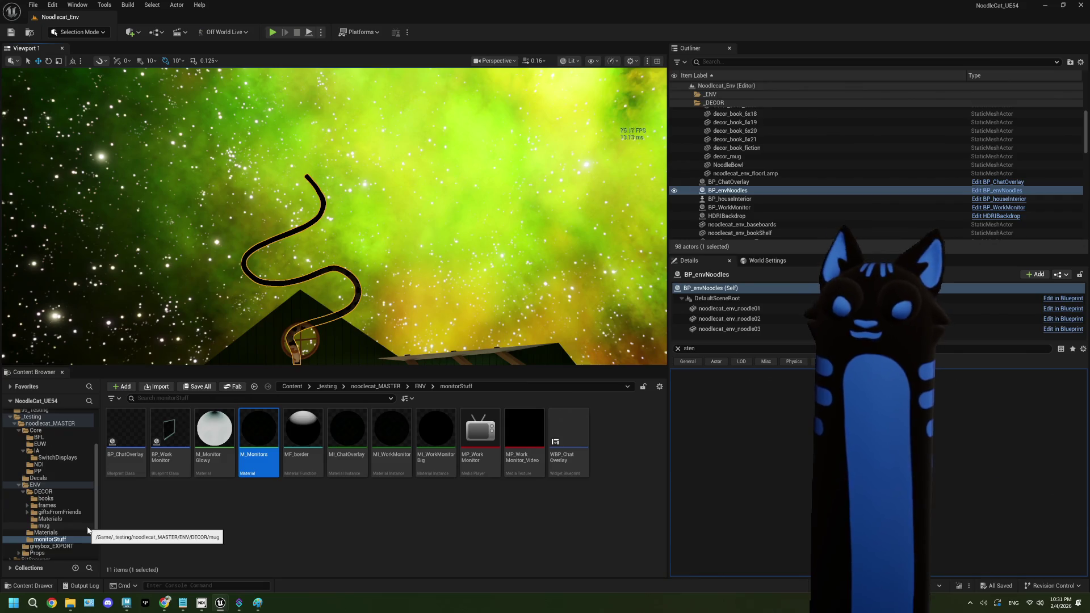
{"action": "scroll", "coordinate": [87, 540], "scroll_direction": "up", "scroll_amount": 5}
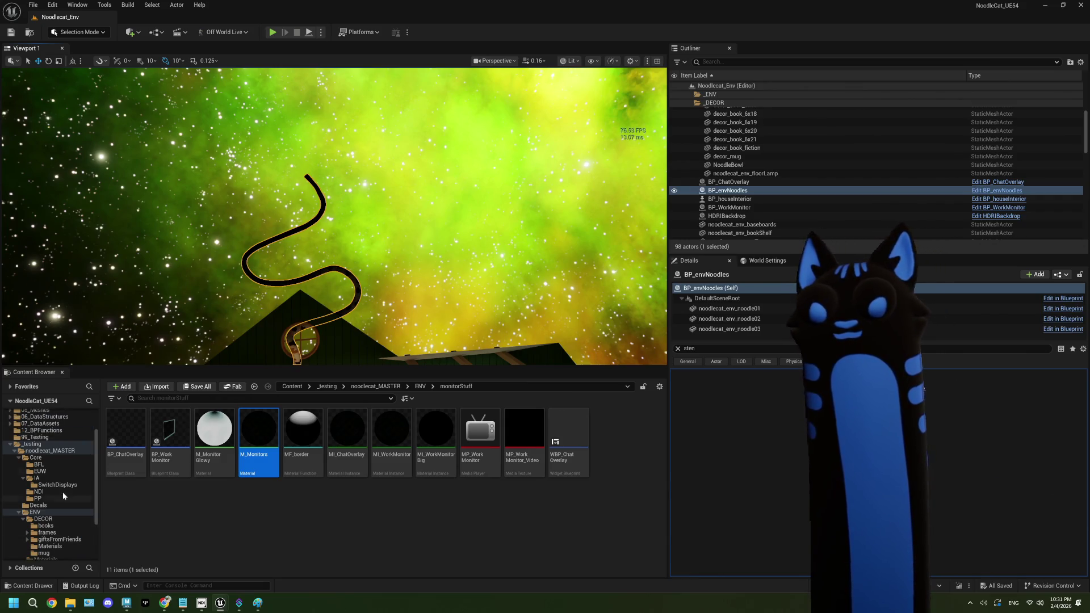
{"action": "scroll", "coordinate": [45, 458], "scroll_direction": "down", "scroll_amount": 2}
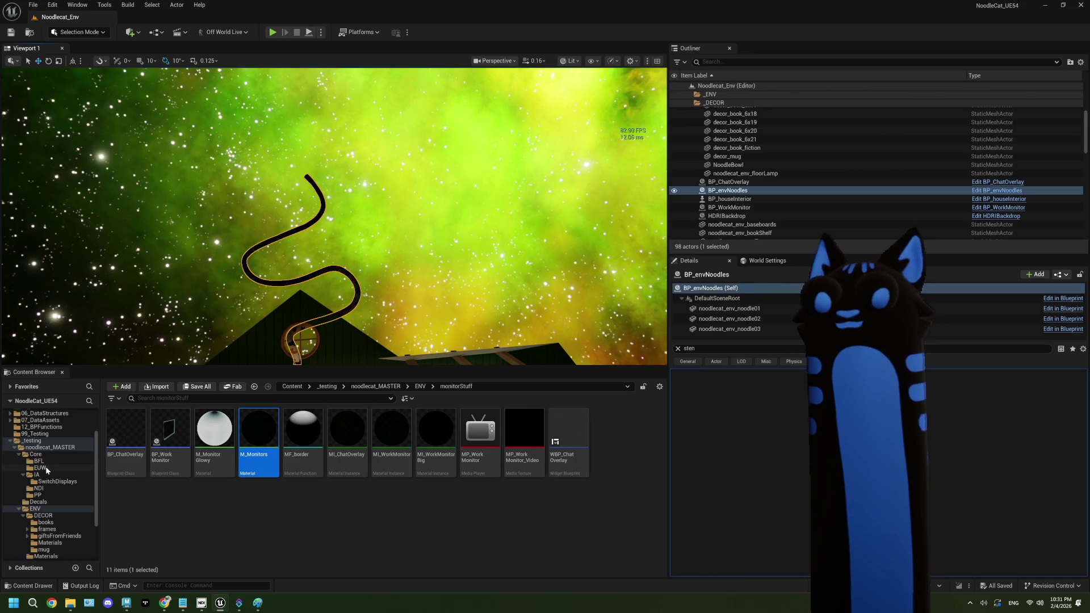
{"action": "left_click", "coordinate": [36, 455]}
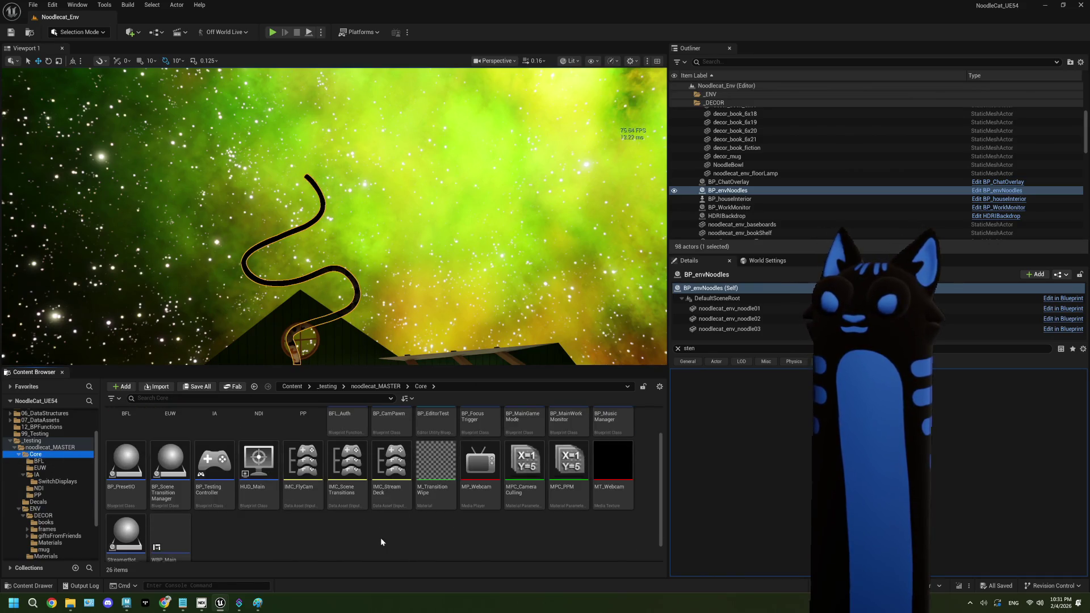
{"action": "scroll", "coordinate": [381, 537], "scroll_direction": "up", "scroll_amount": 1}
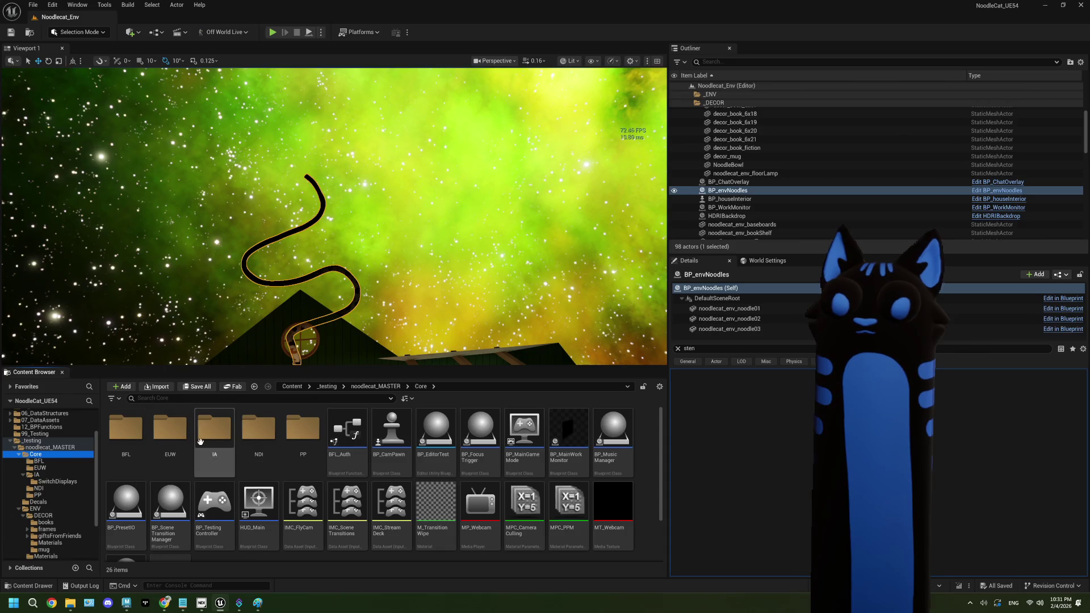
- Open PPM_Stencil from the PP folder and survey its Display Capture, Greenscreen and Media Player nodes
{"action": "left_click", "coordinate": [38, 495]}
{"action": "double_click", "coordinate": [112, 435]}
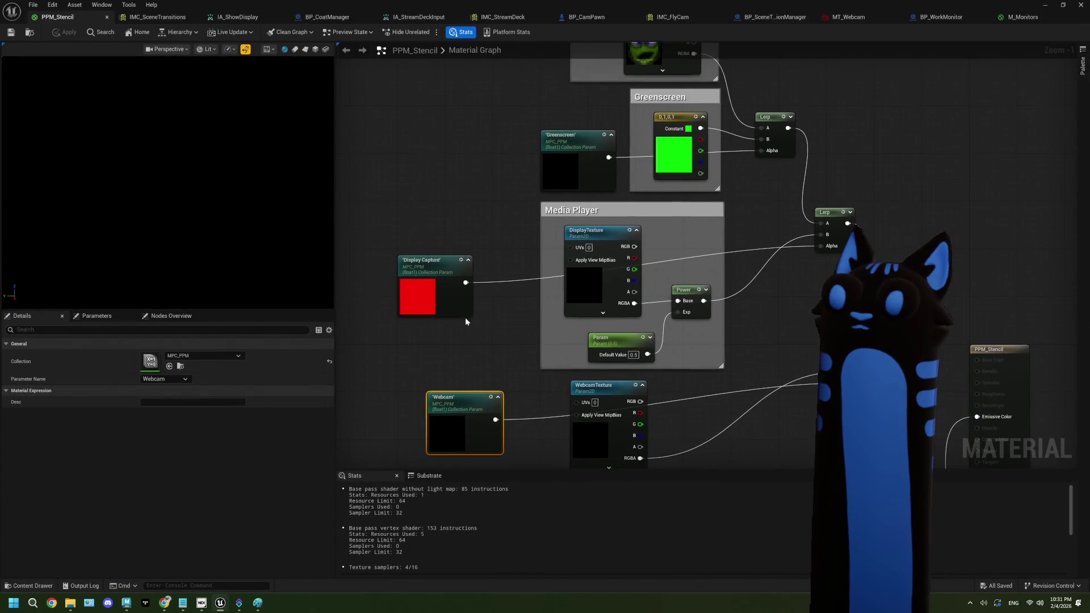
{"action": "left_click", "coordinate": [445, 306]}
{"action": "left_click_drag", "start_coordinate": [800, 321], "coordinate": [687, 295]}
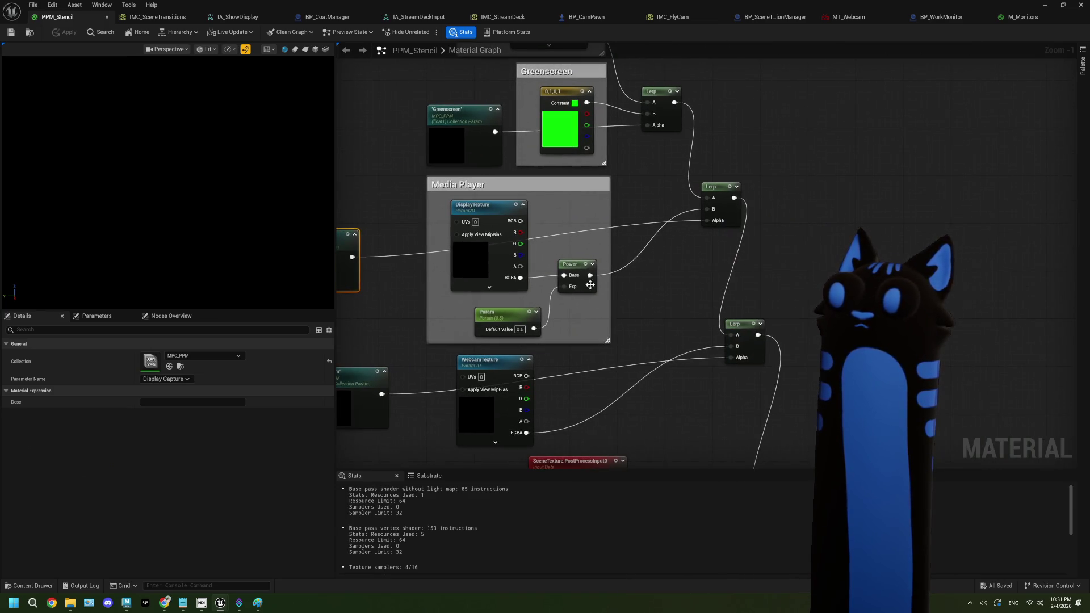
{"action": "mouse_move", "coordinate": [687, 247]}
{"action": "left_mouse_down"}
{"action": "mouse_move", "coordinate": [743, 289]}
{"action": "mouse_move", "coordinate": [777, 294]}
{"action": "left_mouse_up"}
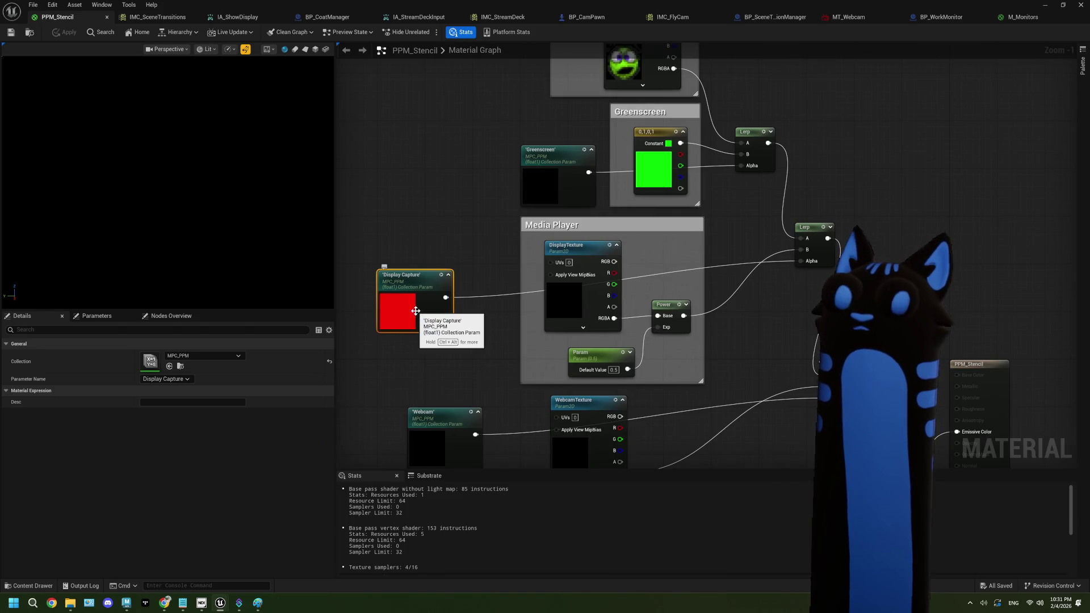
{"action": "left_click_drag", "start_coordinate": [708, 333], "coordinate": [529, 322]}
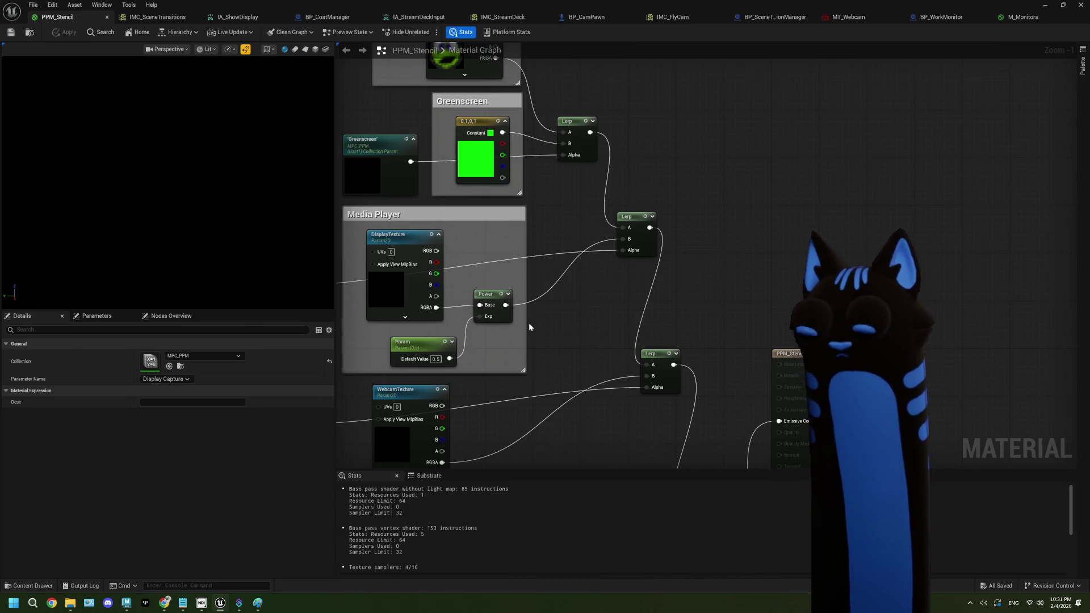
{"action": "left_click_drag", "start_coordinate": [527, 320], "coordinate": [589, 312]}
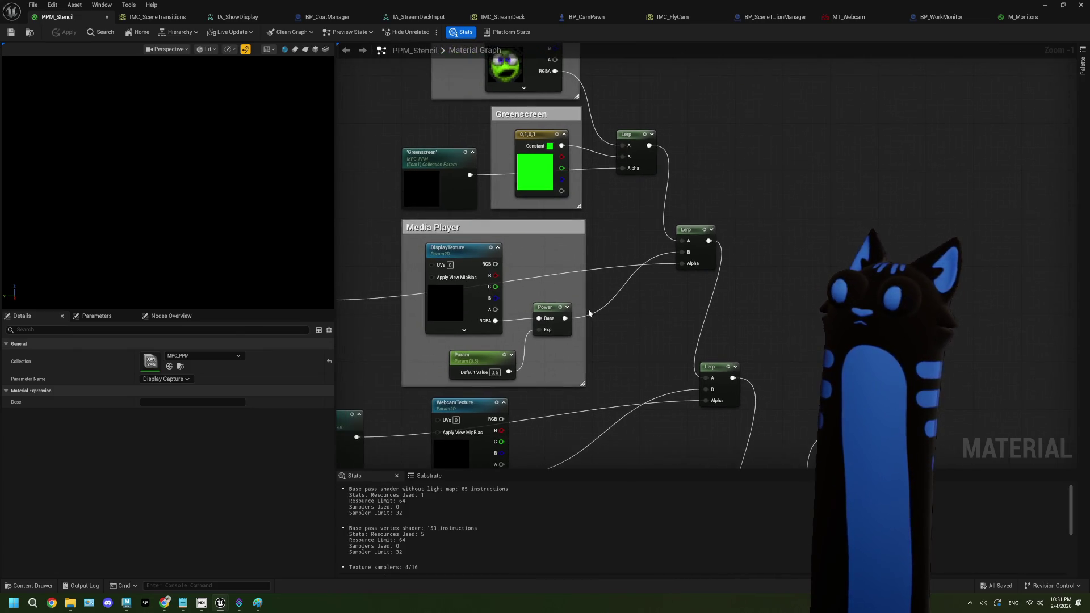
{"action": "left_click", "coordinate": [453, 204]}
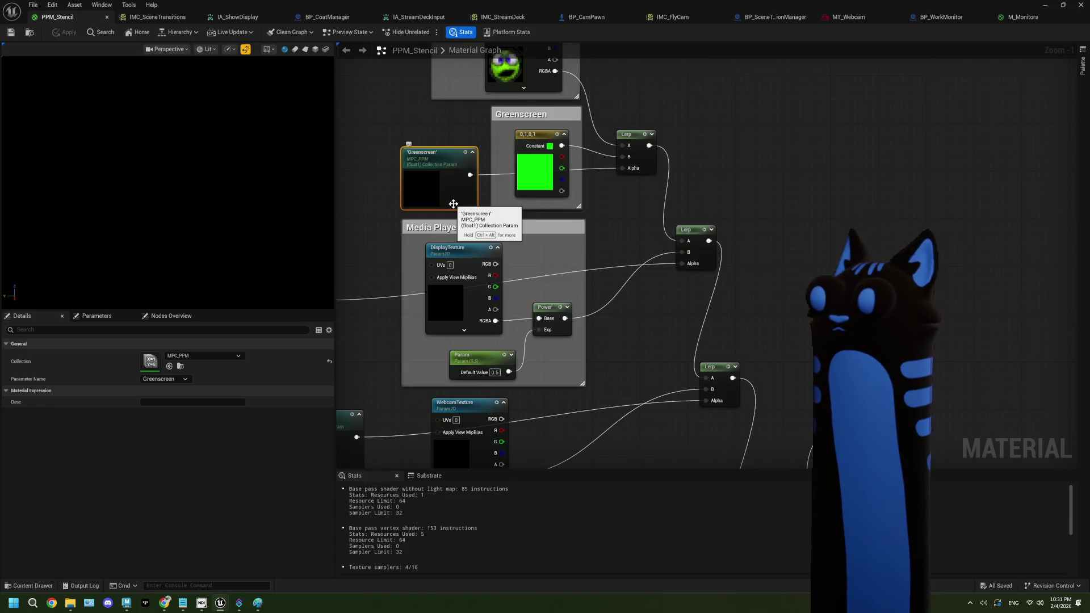
{"action": "left_click_drag", "start_coordinate": [453, 203], "coordinate": [523, 79]}
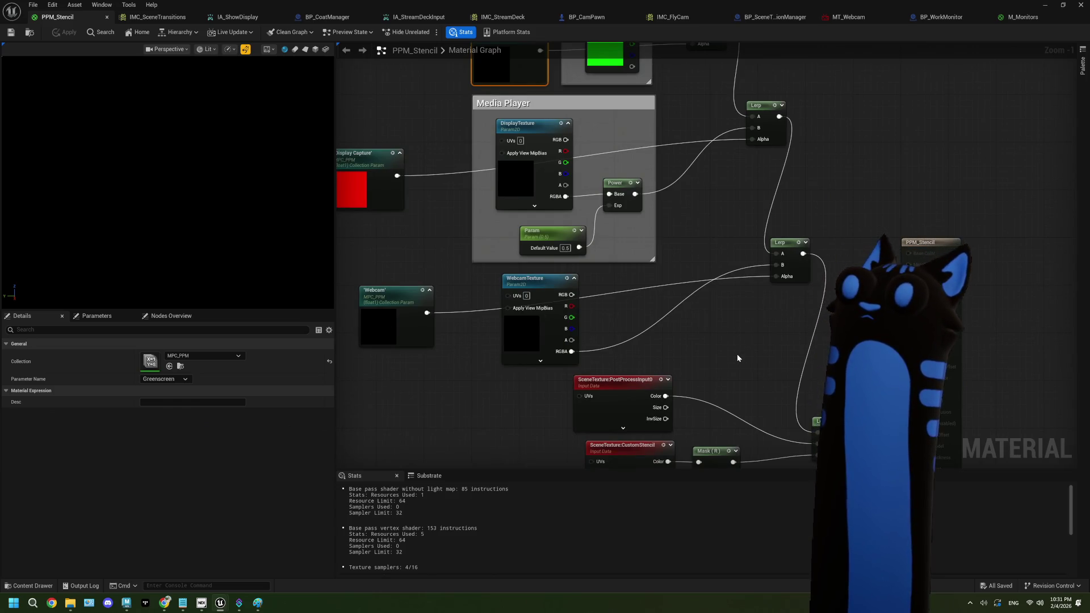
{"action": "left_click_drag", "start_coordinate": [736, 358], "coordinate": [713, 345]}
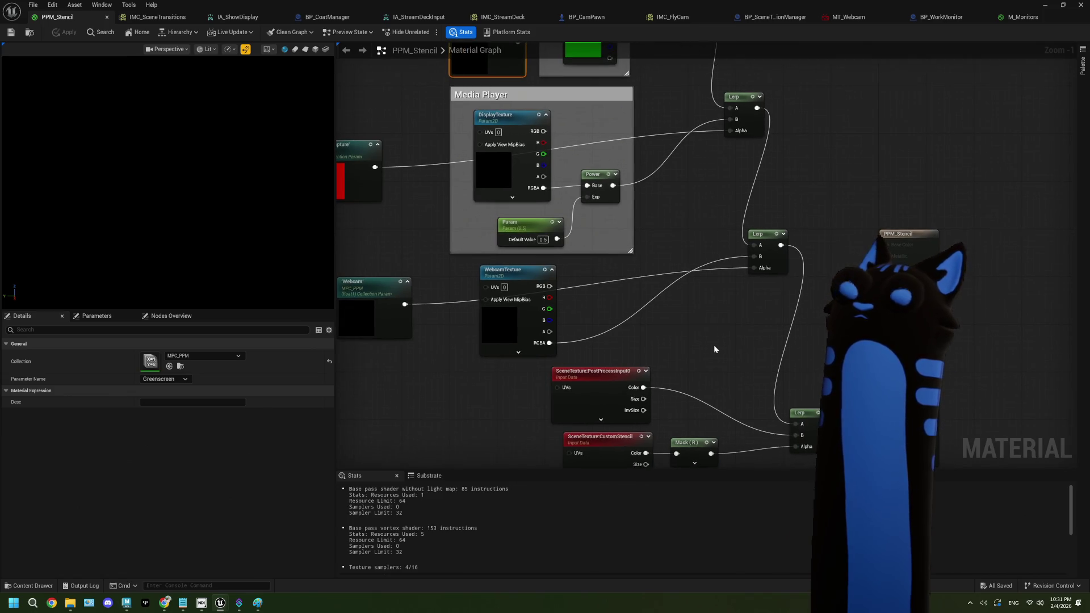
- Reopen PPM_Stencil and select the No looky, Greenscreen and both Webcam node groups
{"action": "left_click", "coordinate": [1045, 8]}
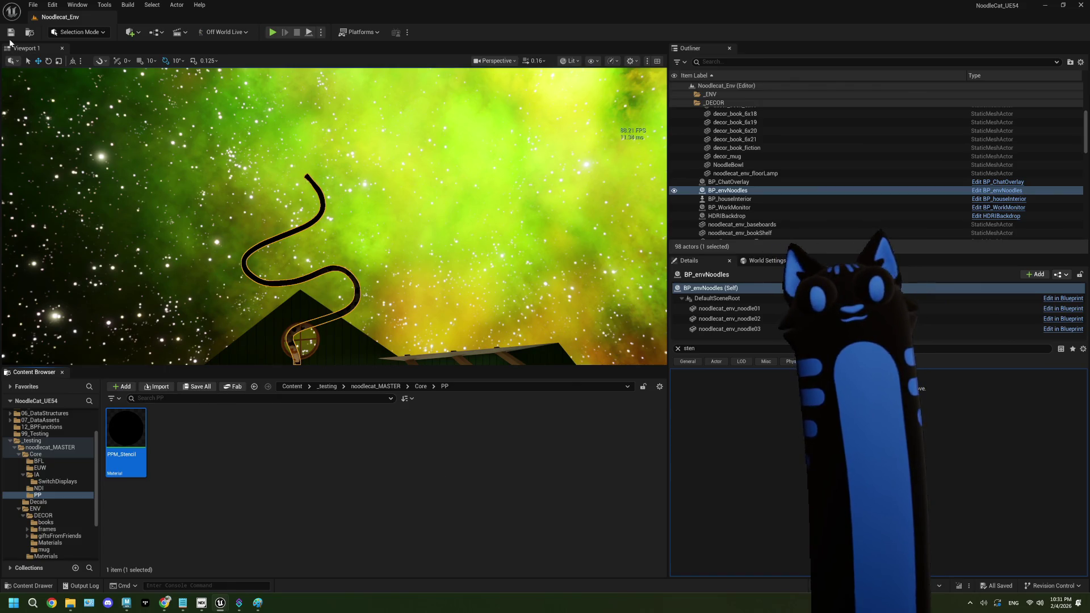
{"action": "double_click", "coordinate": [142, 434]}
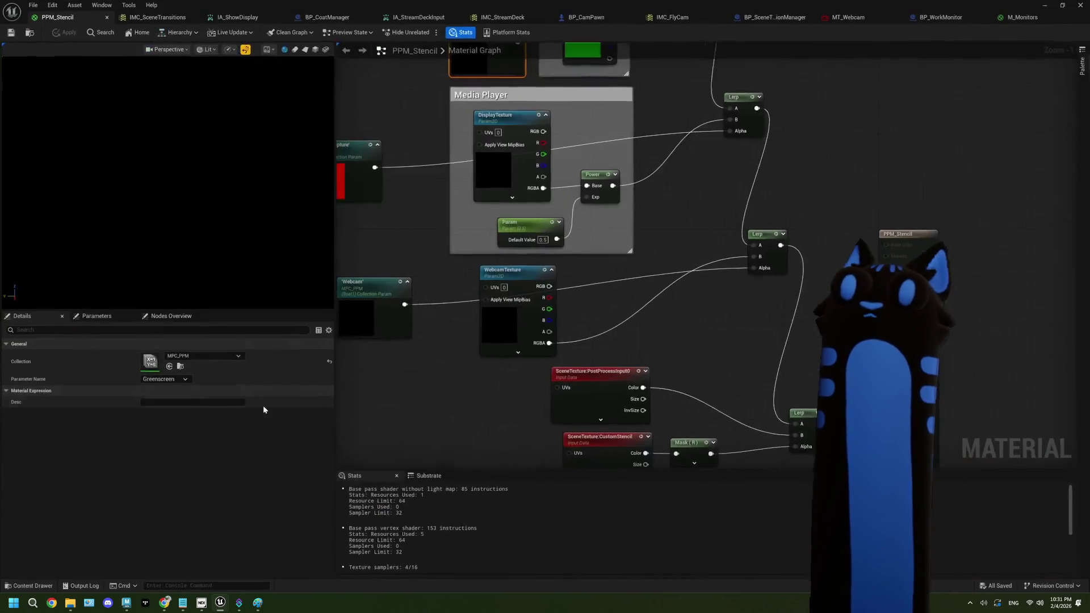
{"action": "scroll", "coordinate": [496, 356], "scroll_direction": "down", "scroll_amount": 1}
{"action": "scroll", "coordinate": [495, 356], "scroll_direction": "down", "scroll_amount": 1}
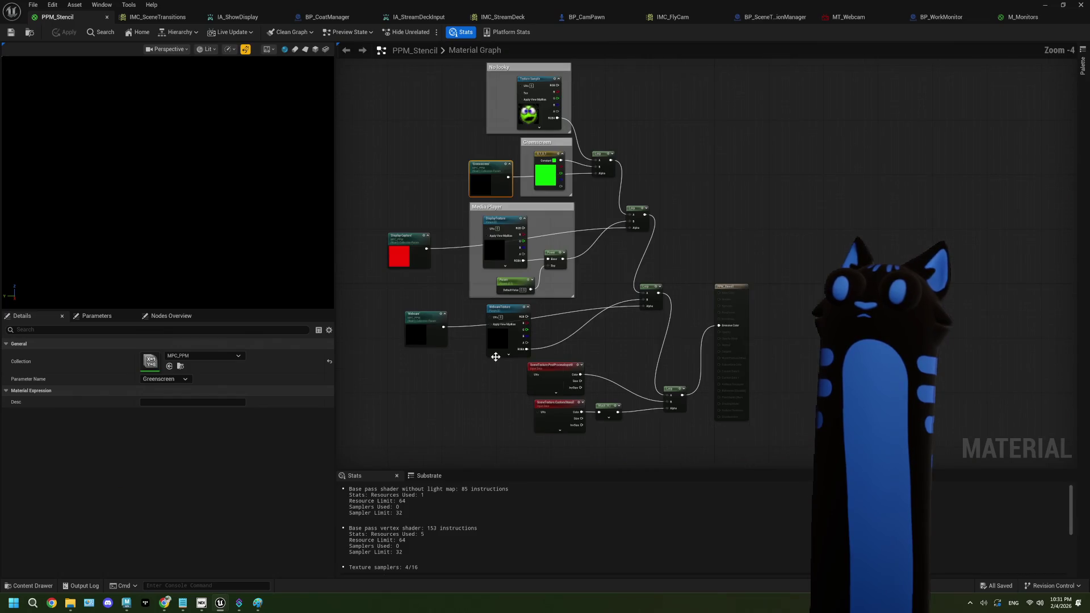
{"action": "left_click_drag", "start_coordinate": [477, 207], "coordinate": [476, 260]}
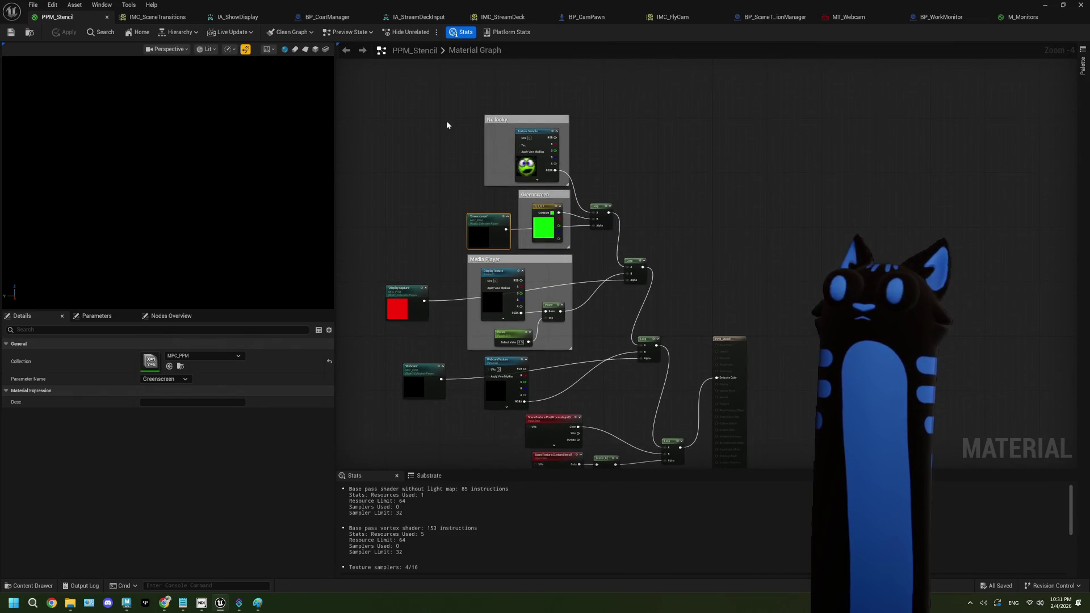
{"action": "mouse_move", "coordinate": [483, 152]}
{"action": "left_mouse_down"}
{"action": "mouse_move", "coordinate": [581, 229]}
{"action": "mouse_move", "coordinate": [605, 234]}
{"action": "left_mouse_up"}
{"action": "scroll", "coordinate": [546, 293], "scroll_direction": "up", "scroll_amount": 1}
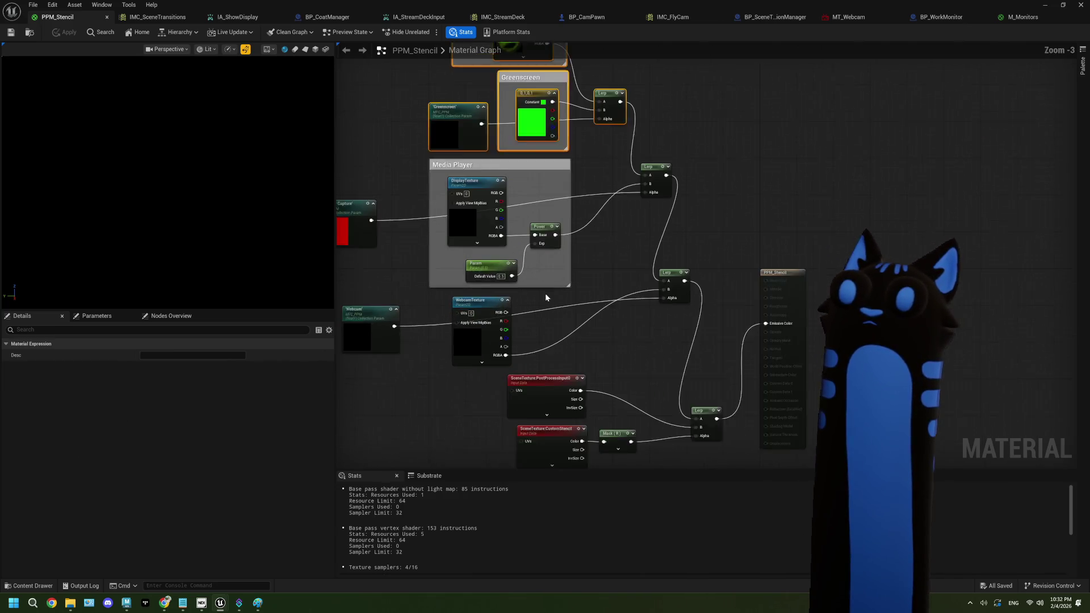
{"action": "left_click_drag", "start_coordinate": [463, 344], "coordinate": [464, 344]}
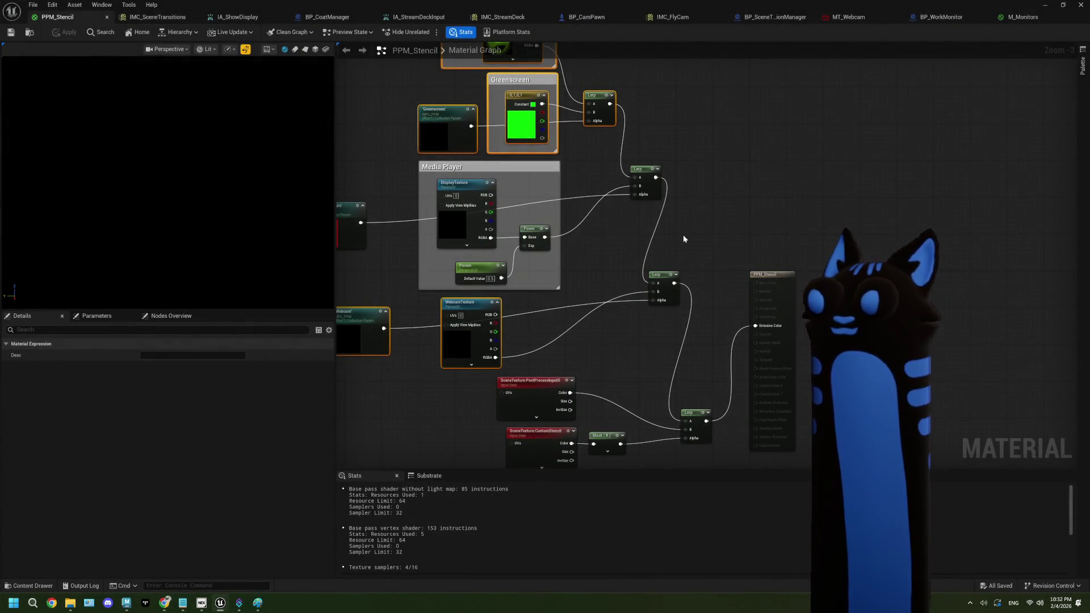
{"action": "left_click", "coordinate": [988, 17]}
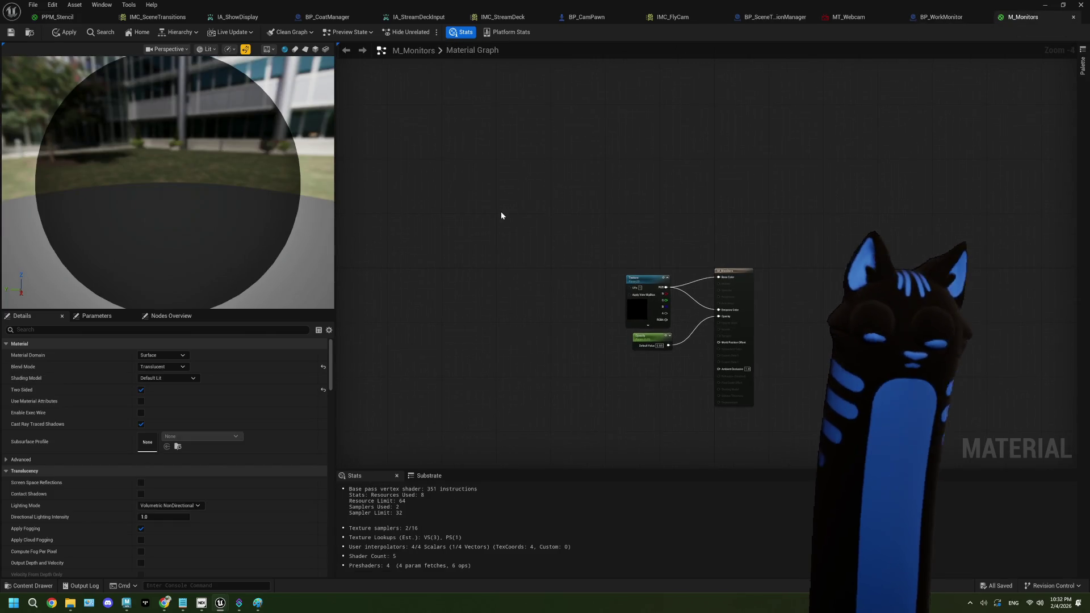
- Link a new Lerp in M_Monitors, then select PPM_Stencil's middle and lower Lerp nodes
{"action": "scroll", "coordinate": [556, 254], "scroll_direction": "up", "scroll_amount": 1}
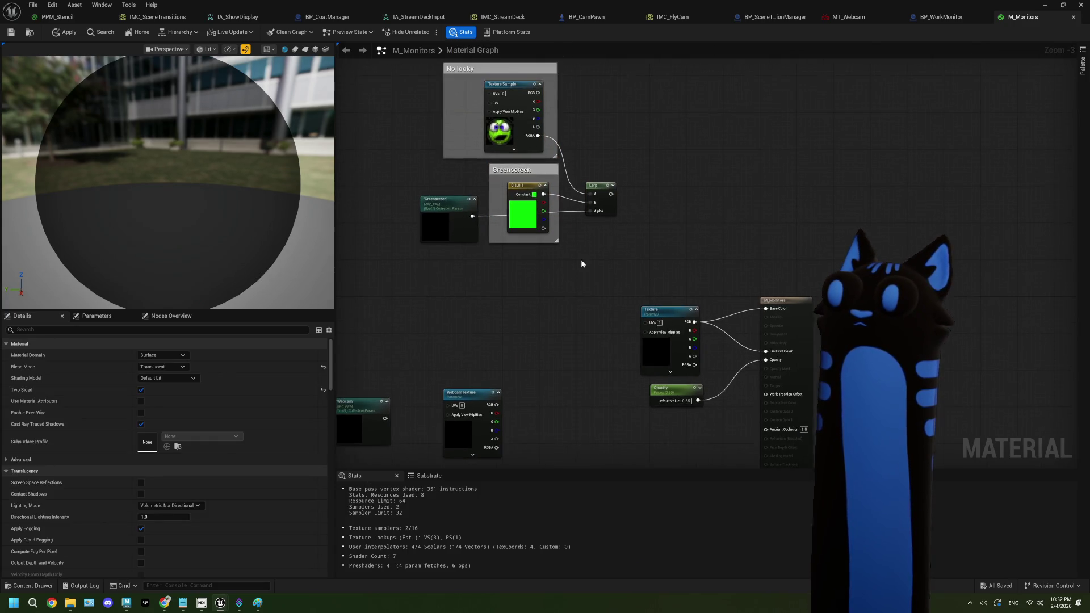
{"action": "left_click_drag", "start_coordinate": [611, 193], "coordinate": [674, 233]}
{"action": "scroll", "coordinate": [614, 277], "scroll_direction": "up", "scroll_amount": 2}
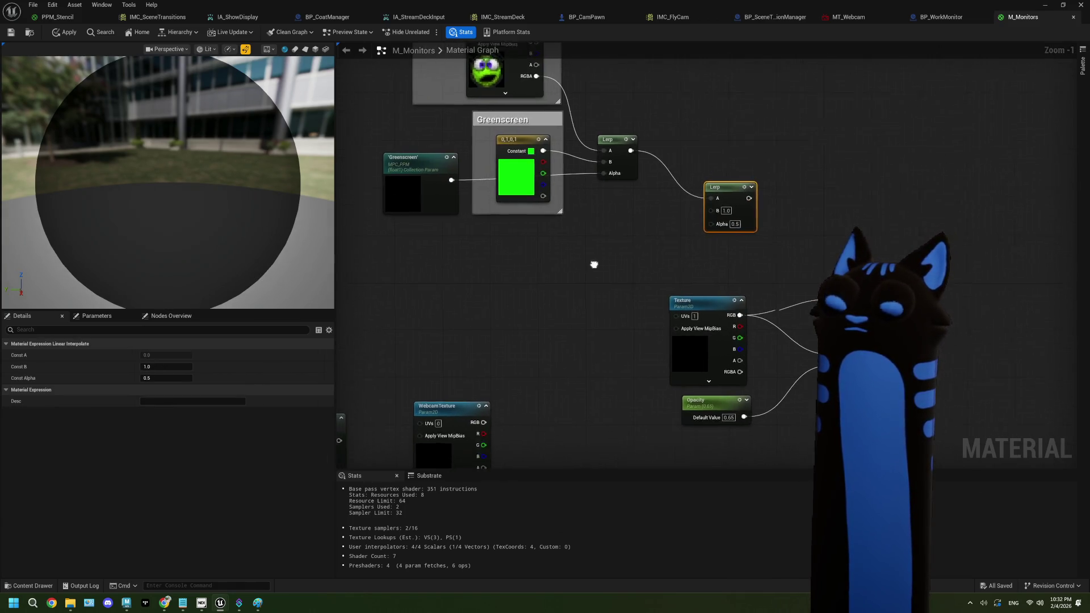
{"action": "scroll", "coordinate": [594, 264], "scroll_direction": "down", "scroll_amount": 1}
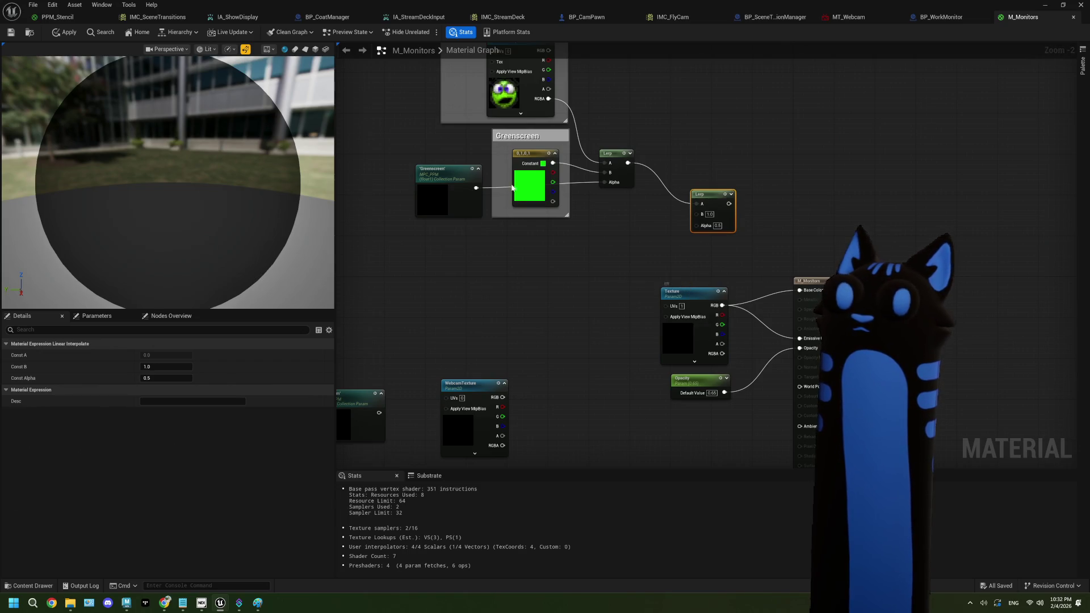
{"action": "left_click", "coordinate": [36, 19]}
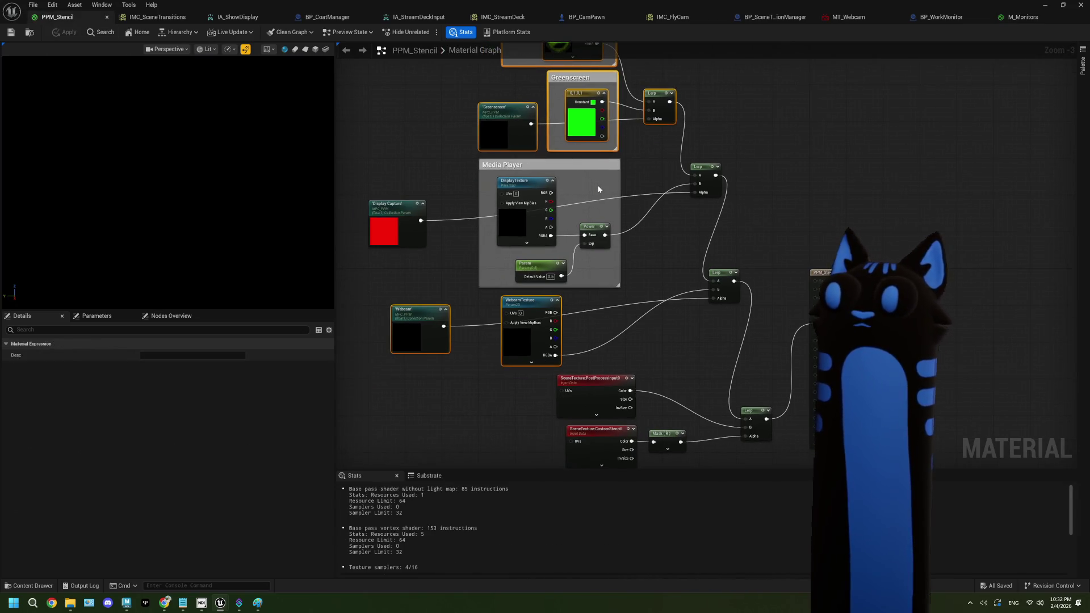
{"action": "left_click_drag", "start_coordinate": [588, 187], "coordinate": [572, 223]}
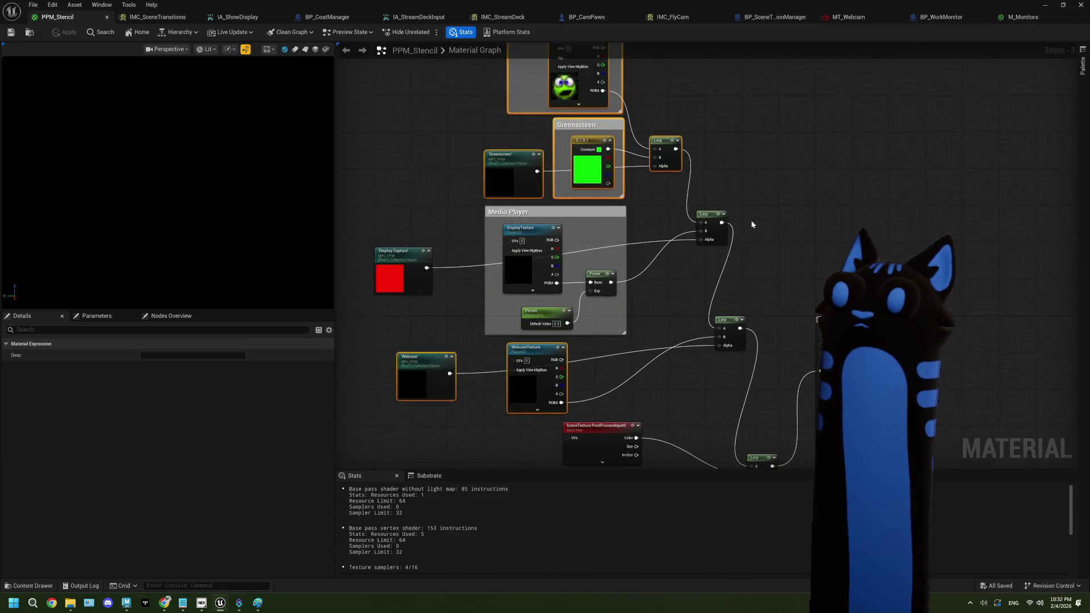
{"action": "left_click", "coordinate": [720, 230]}
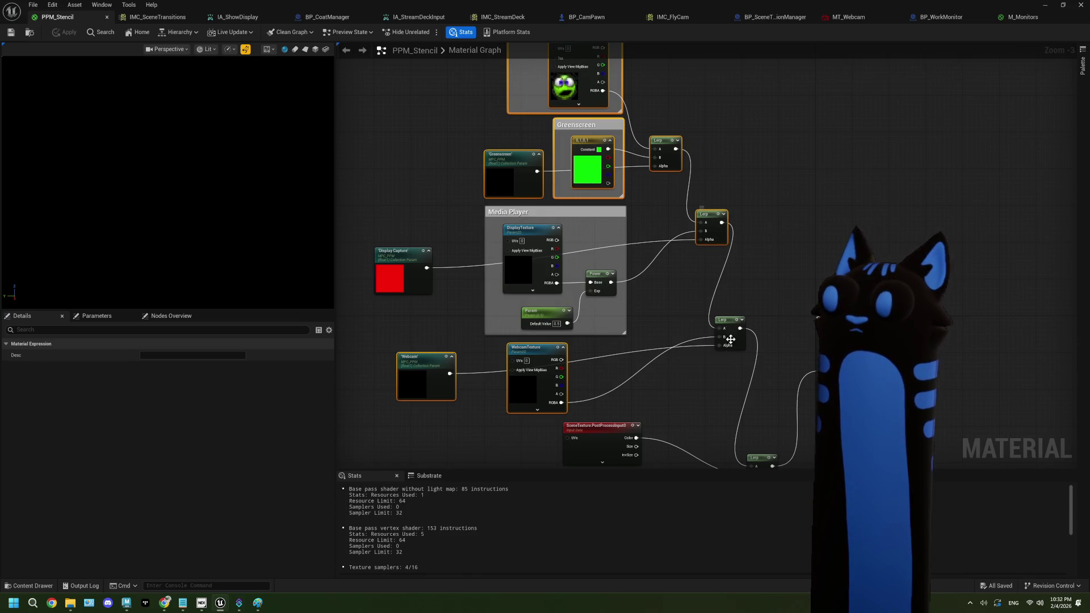
{"action": "left_click", "coordinate": [738, 336], "text": "ctrl"}
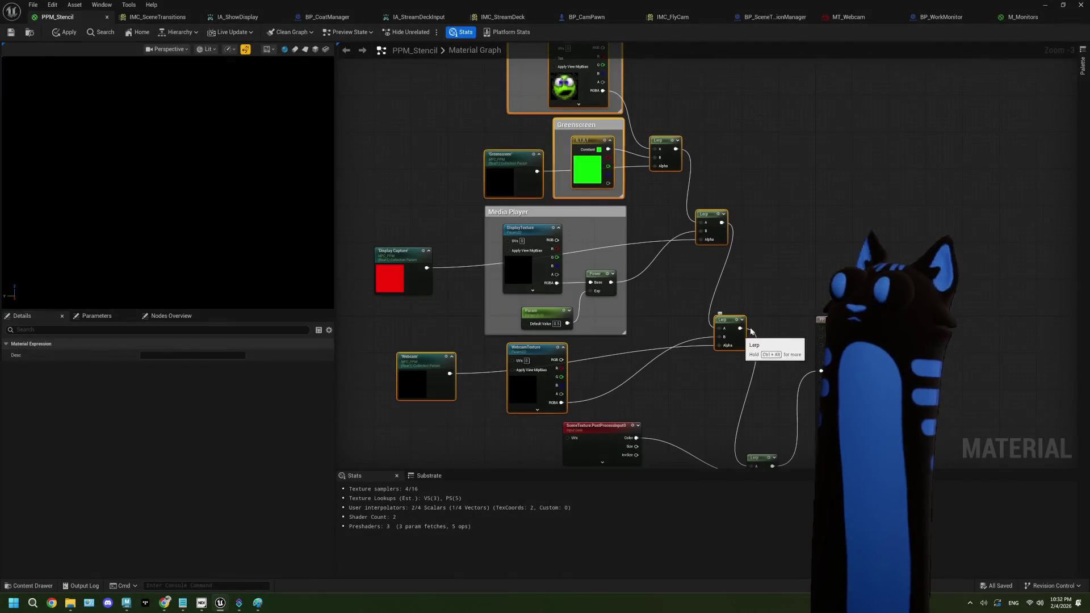
- Delete the pasted upper node group and the two lower-left nodes from M_Monitors
{"action": "left_click", "coordinate": [1003, 21]}
{"action": "scroll", "coordinate": [659, 282], "scroll_direction": "down", "scroll_amount": 2}
{"action": "left_click_drag", "start_coordinate": [511, 122], "coordinate": [704, 260]}
{"action": "key", "text": "Delete"}
{"action": "left_click_drag", "start_coordinate": [486, 298], "coordinate": [577, 374]}
{"action": "key", "text": "Delete"}
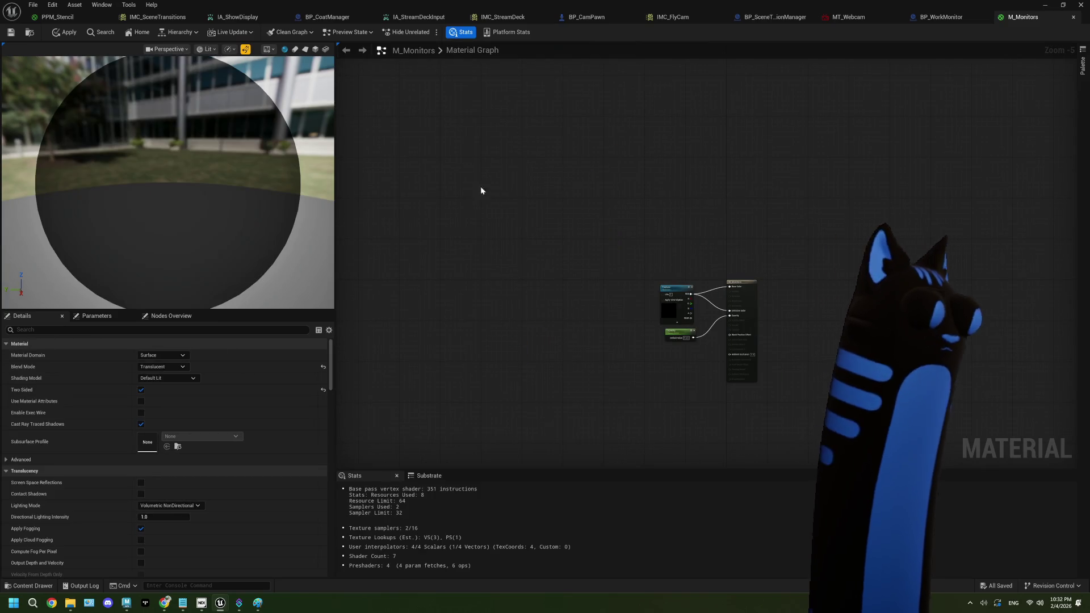
- Restore the pasted node chain, connect the middle and lower Lerps, and place the Texture node
{"action": "key", "text": "ctrl+z"}
{"action": "key", "text": "ctrl+z"}
{"action": "scroll", "coordinate": [802, 280], "scroll_direction": "up", "scroll_amount": 3}
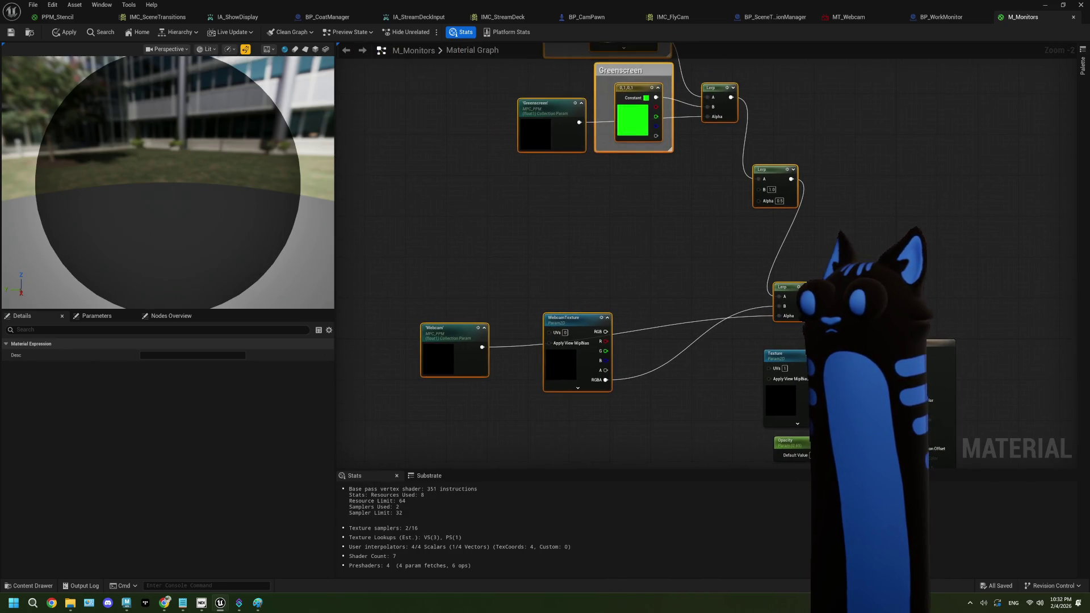
{"action": "left_click_drag", "start_coordinate": [806, 296], "coordinate": [764, 193]}
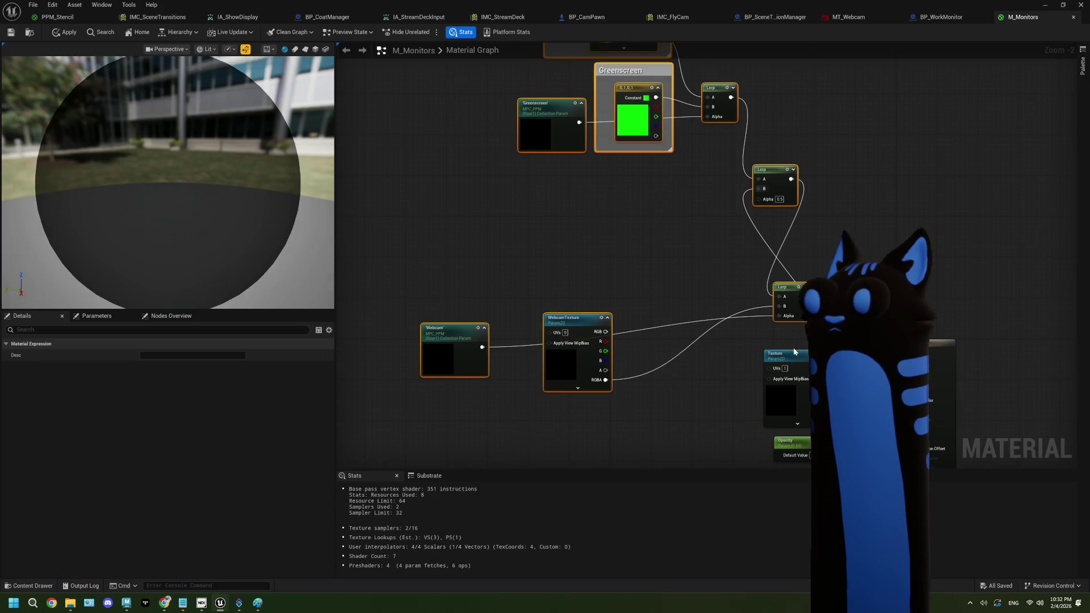
{"action": "mouse_move", "coordinate": [790, 358]}
{"action": "left_mouse_down"}
{"action": "mouse_move", "coordinate": [546, 191]}
{"action": "mouse_move", "coordinate": [601, 184]}
{"action": "left_mouse_up"}
{"action": "left_click_drag", "start_coordinate": [600, 184], "coordinate": [628, 169]}
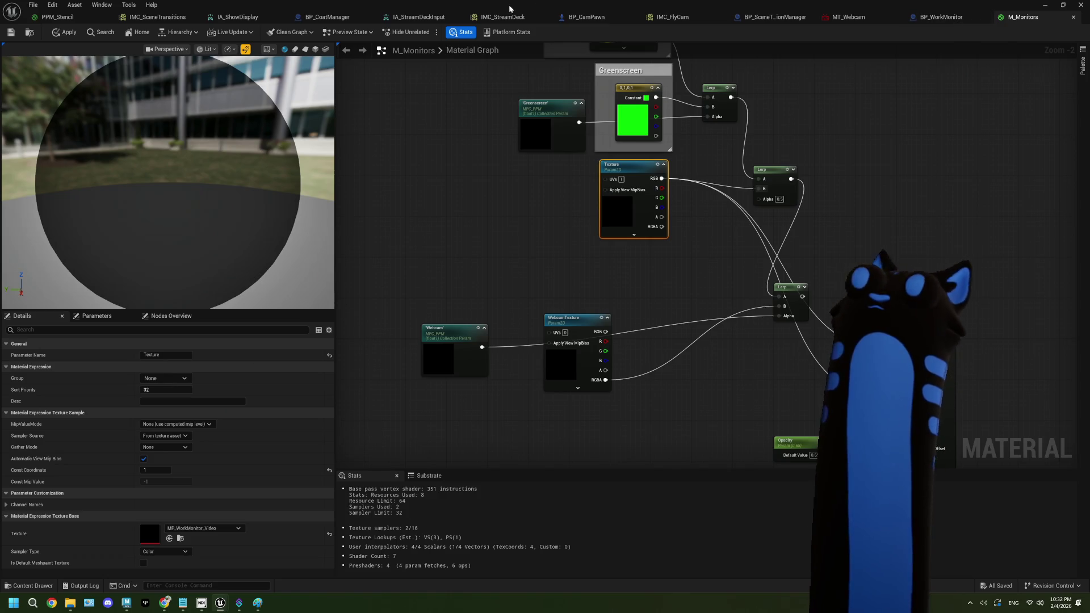
- Copy the Display Capture parameter node from PPM_Stencil into M_Monitors
{"action": "left_click", "coordinate": [75, 17]}
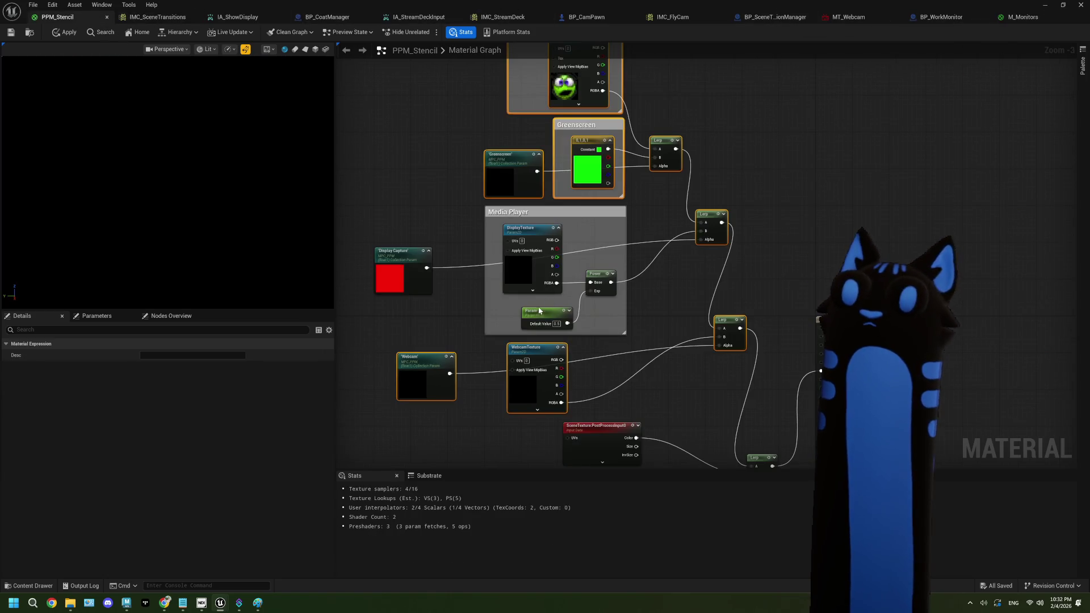
{"action": "left_click", "coordinate": [401, 259]}
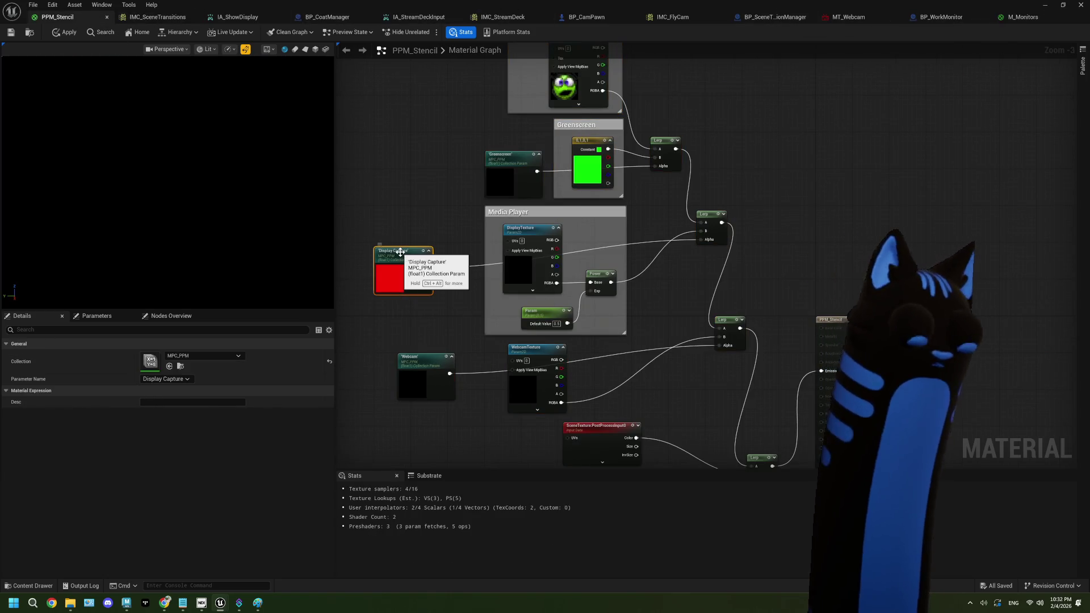
{"action": "key", "text": "ctrl+c"}
{"action": "left_click", "coordinate": [1019, 17]}
{"action": "left_click", "coordinate": [477, 241]}
{"action": "key", "text": "ctrl+v"}
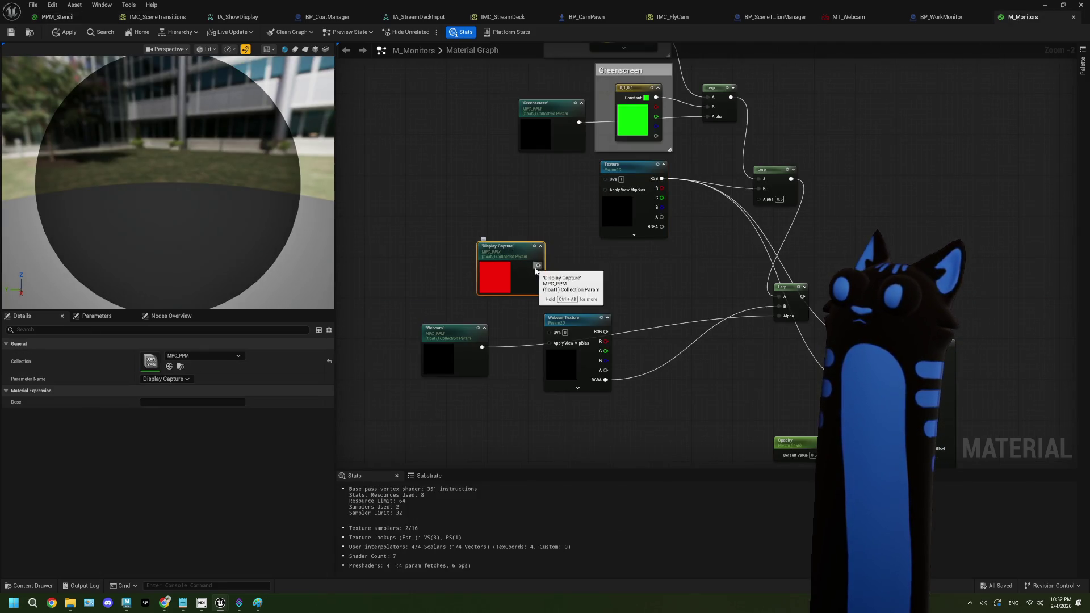
- Wire Display Capture to the upper Lerp Alpha, Texture RGBA and lower Lerp to Emissive Color, then apply
{"action": "mouse_move", "coordinate": [536, 271]}
{"action": "left_mouse_down"}
{"action": "mouse_move", "coordinate": [755, 227]}
{"action": "mouse_move", "coordinate": [759, 199]}
{"action": "left_mouse_up"}
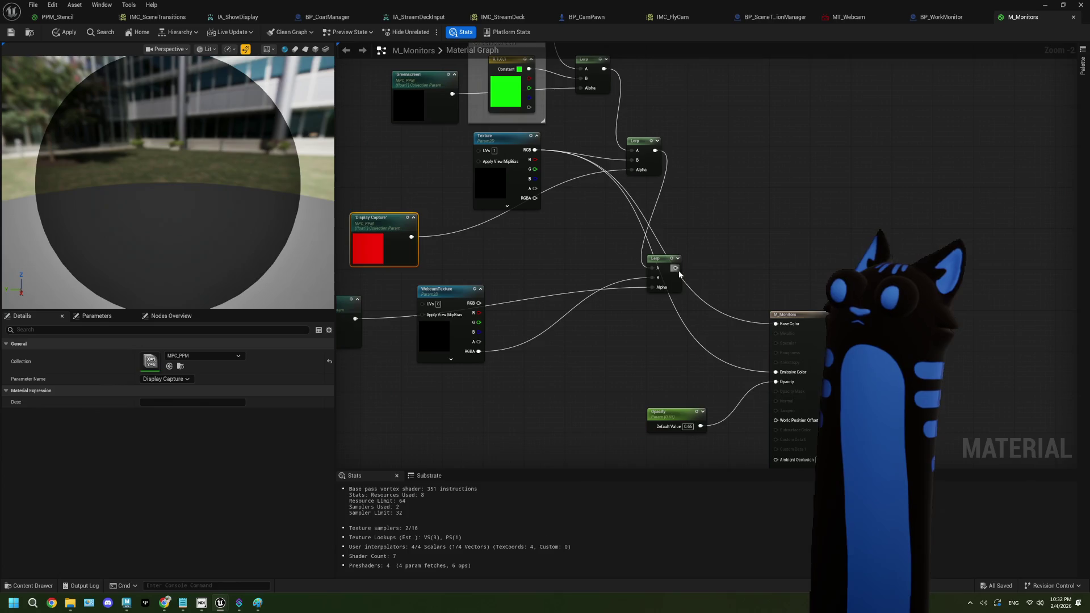
{"action": "mouse_move", "coordinate": [679, 271]}
{"action": "left_mouse_down"}
{"action": "mouse_move", "coordinate": [807, 380]}
{"action": "mouse_move", "coordinate": [774, 318]}
{"action": "mouse_move", "coordinate": [684, 272]}
{"action": "mouse_move", "coordinate": [776, 373]}
{"action": "left_mouse_up"}
{"action": "left_click_drag", "start_coordinate": [569, 245], "coordinate": [614, 271]}
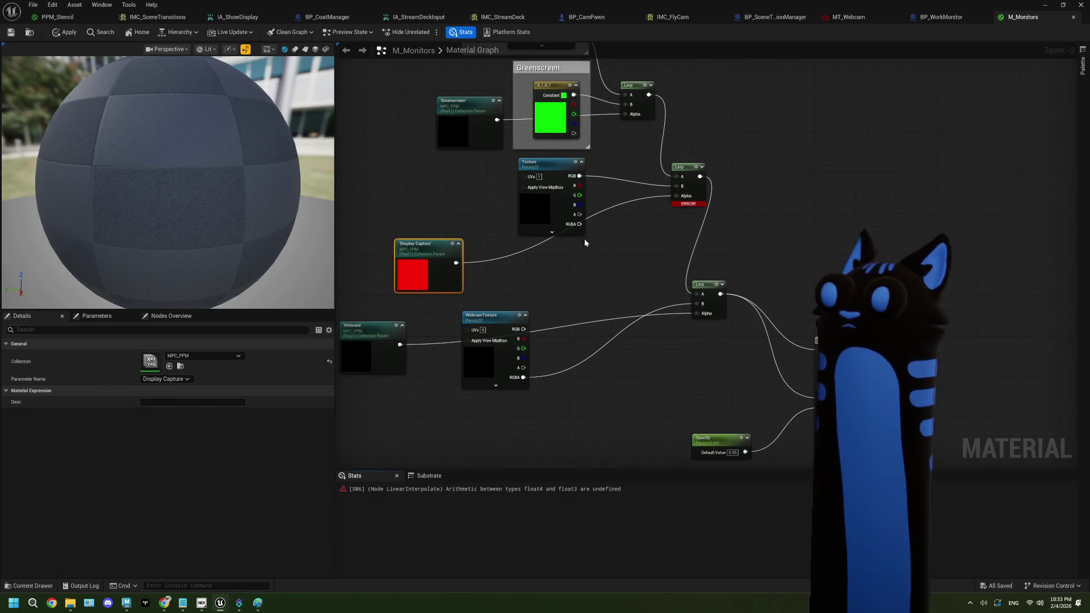
{"action": "mouse_move", "coordinate": [579, 223]}
{"action": "left_mouse_down"}
{"action": "mouse_move", "coordinate": [590, 230]}
{"action": "mouse_move", "coordinate": [687, 187]}
{"action": "mouse_move", "coordinate": [677, 186]}
{"action": "left_mouse_up"}
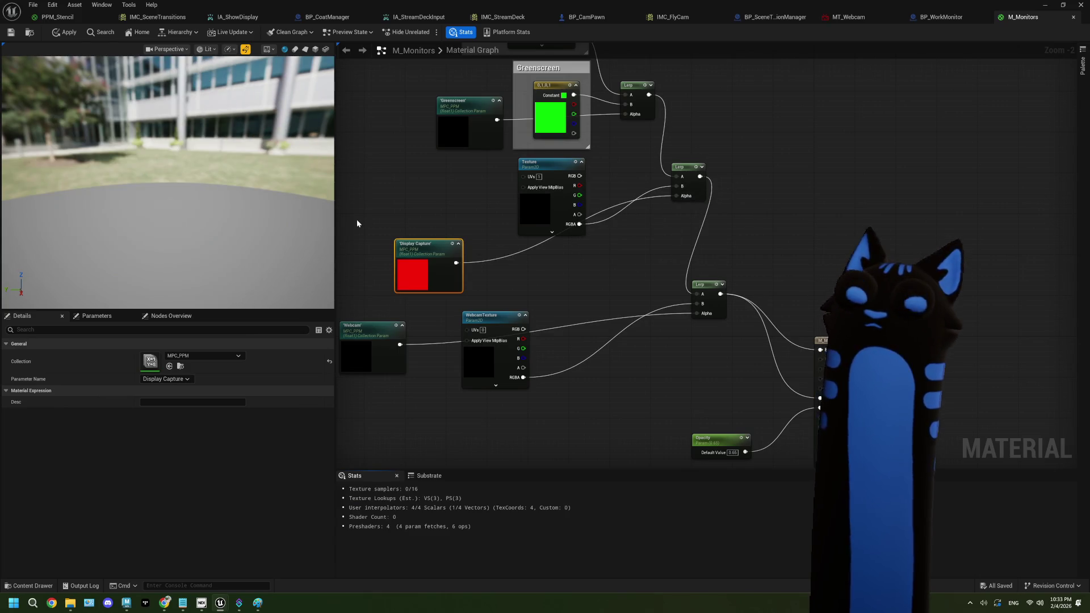
{"action": "left_click", "coordinate": [64, 32]}
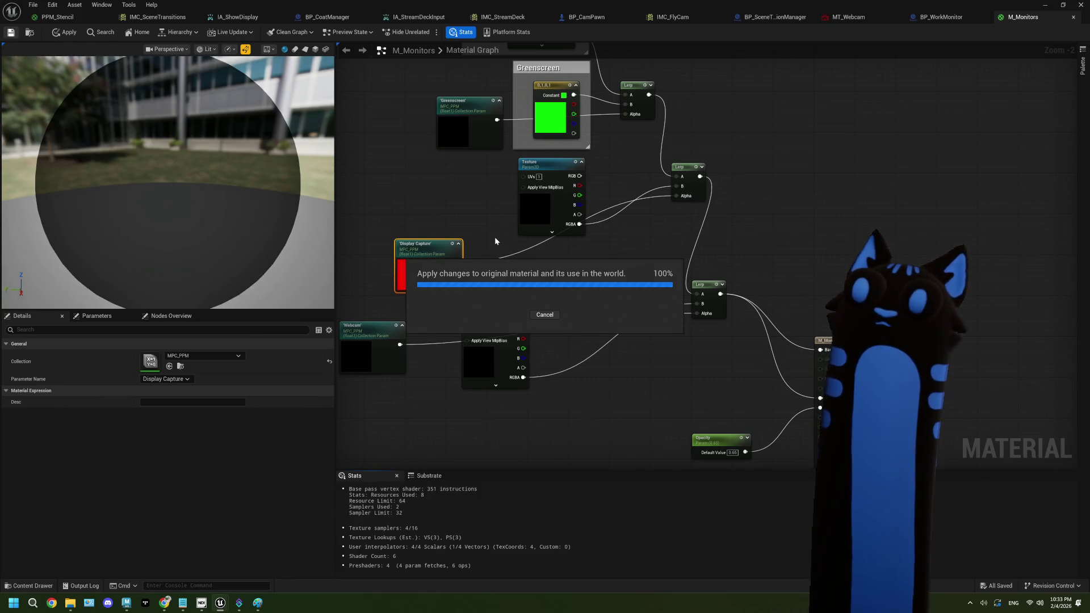
- Play the level and cycle the screens through webcam (2), greenscreen (3), display capture (1) and hidden (4) modes, then stop
{"action": "key", "text": "alt+Tab"}
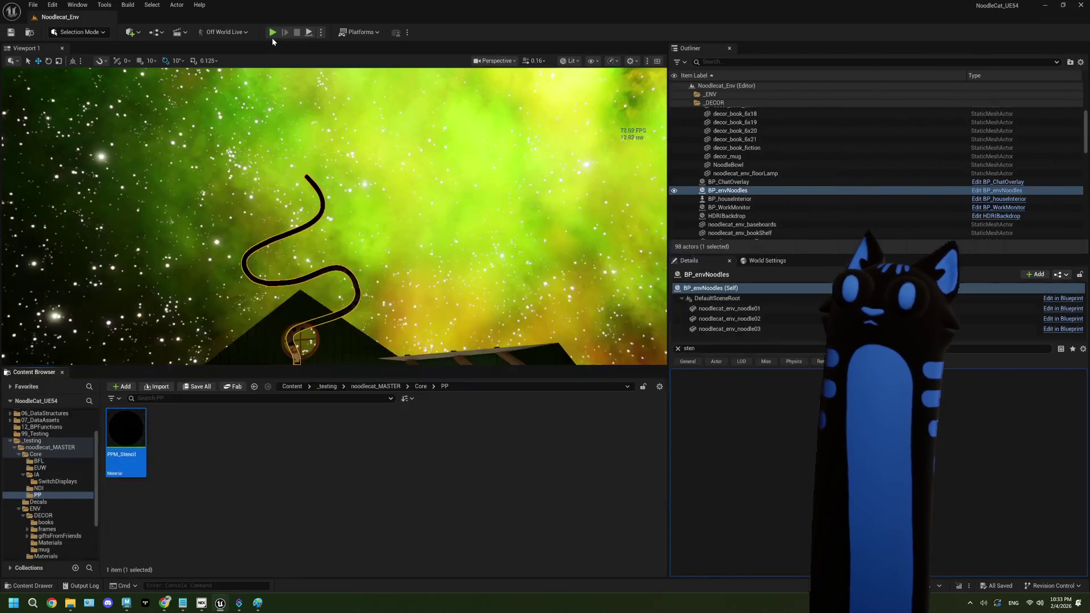
{"action": "key", "text": "alt+p"}
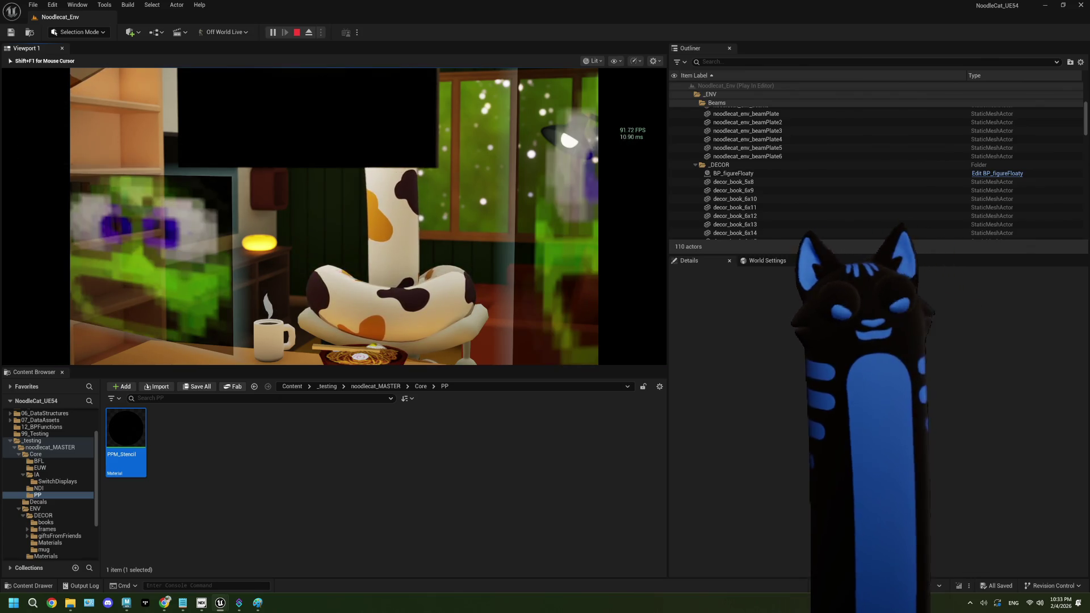
{"action": "key", "text": "2"}
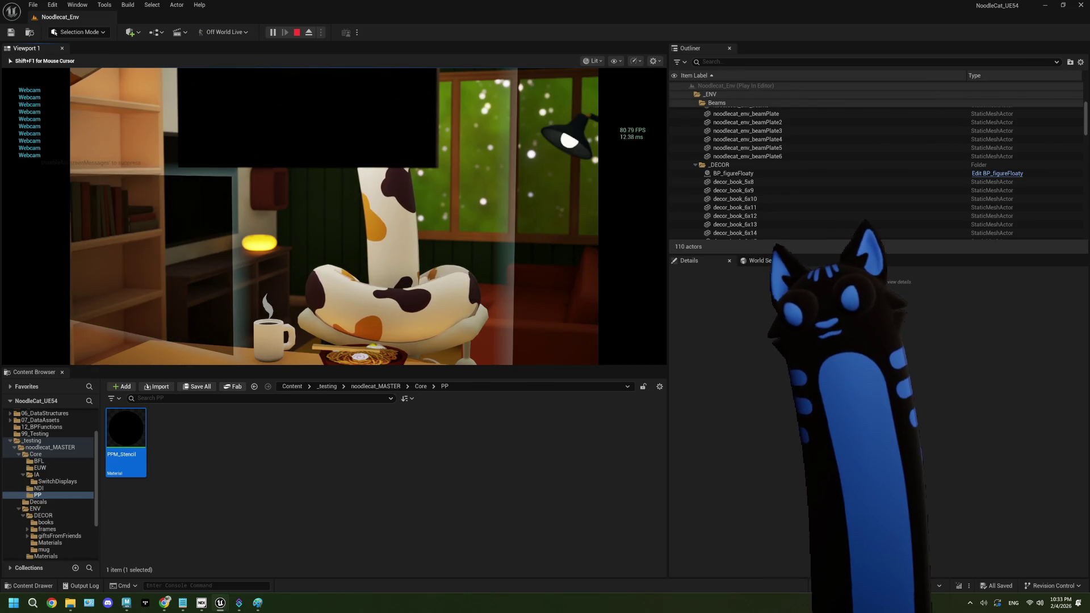
{"action": "key", "text": "3"}
{"action": "key", "text": "1"}
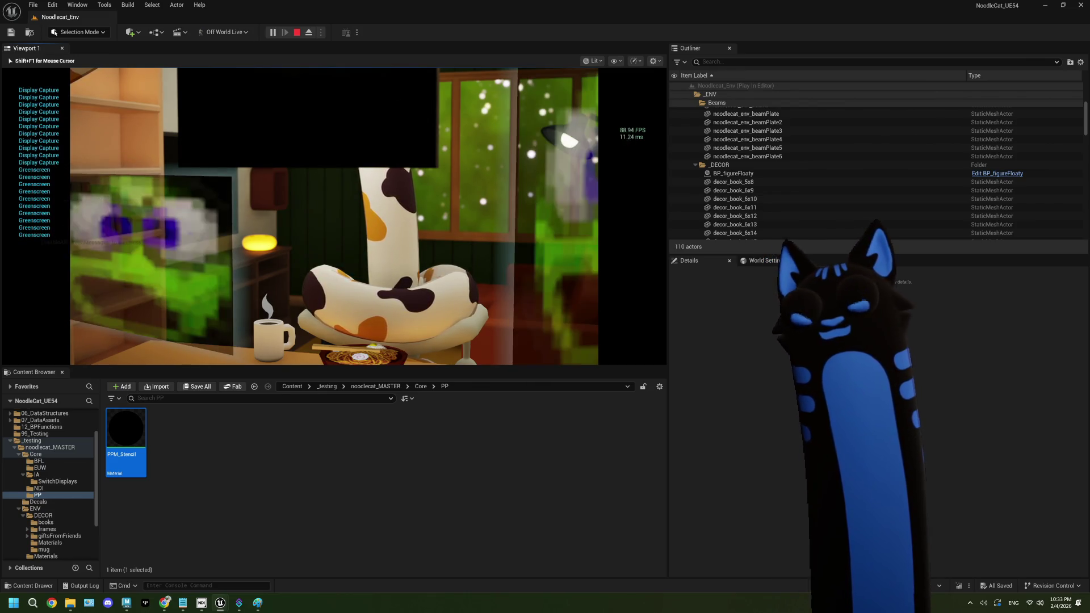
{"action": "key", "text": "1"}
{"action": "key", "text": "2"}
{"action": "key", "text": "1"}
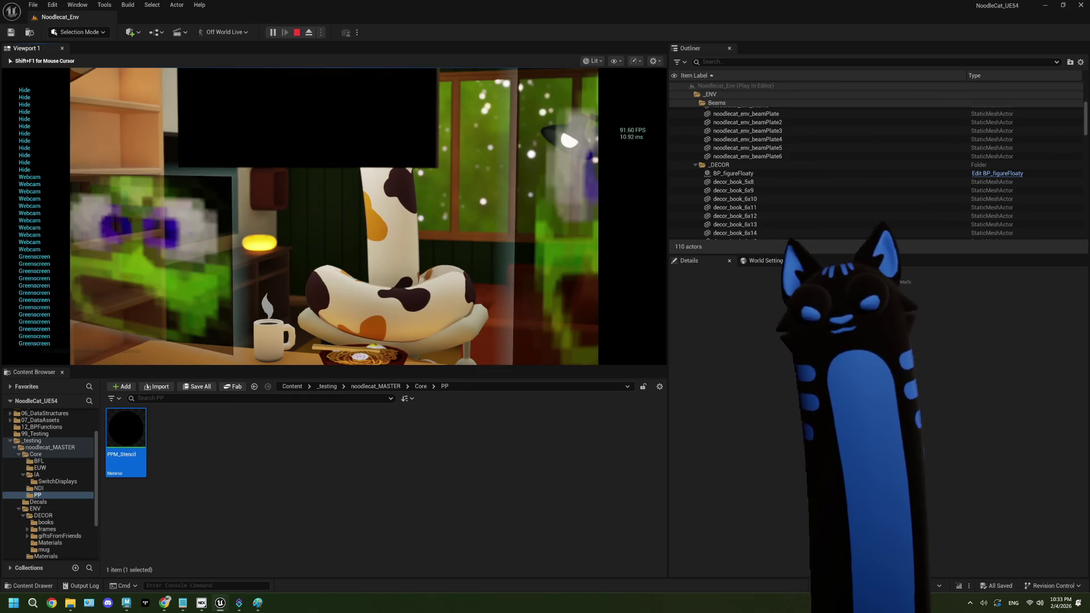
{"action": "key", "text": "4"}
{"action": "key", "text": "3"}
{"action": "key", "text": "2"}
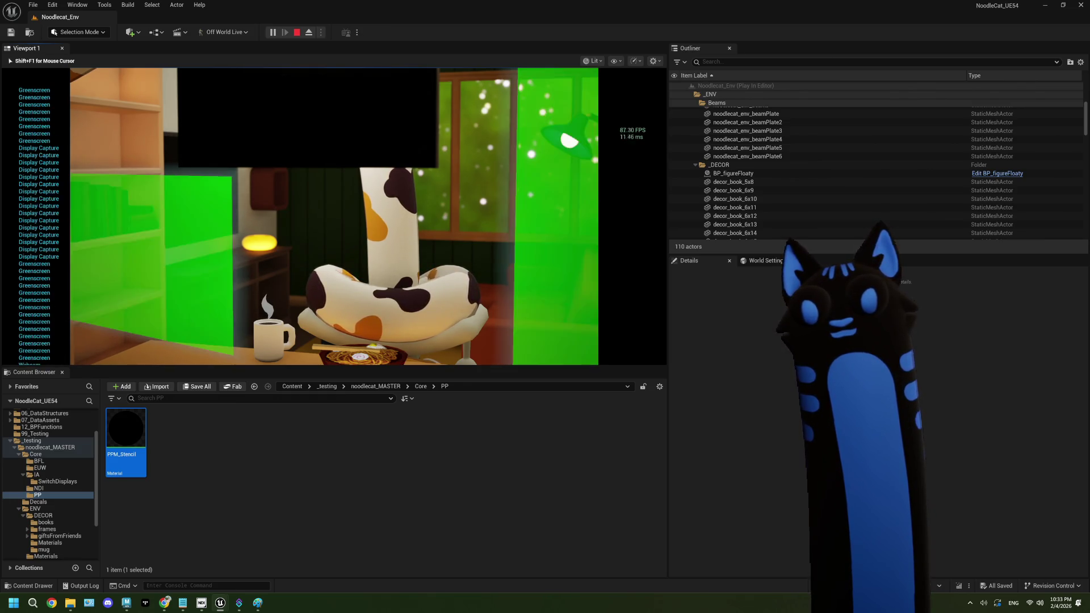
{"action": "key", "text": "4"}
{"action": "key", "text": "1"}
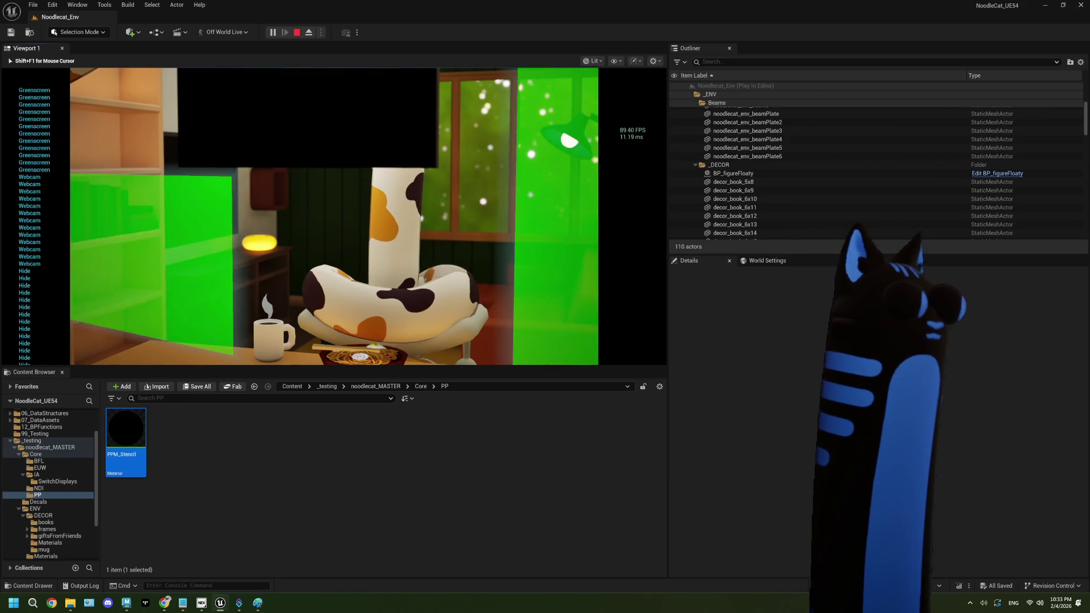
{"action": "key", "text": "3"}
{"action": "key", "text": "2"}
{"action": "key", "text": "4"}
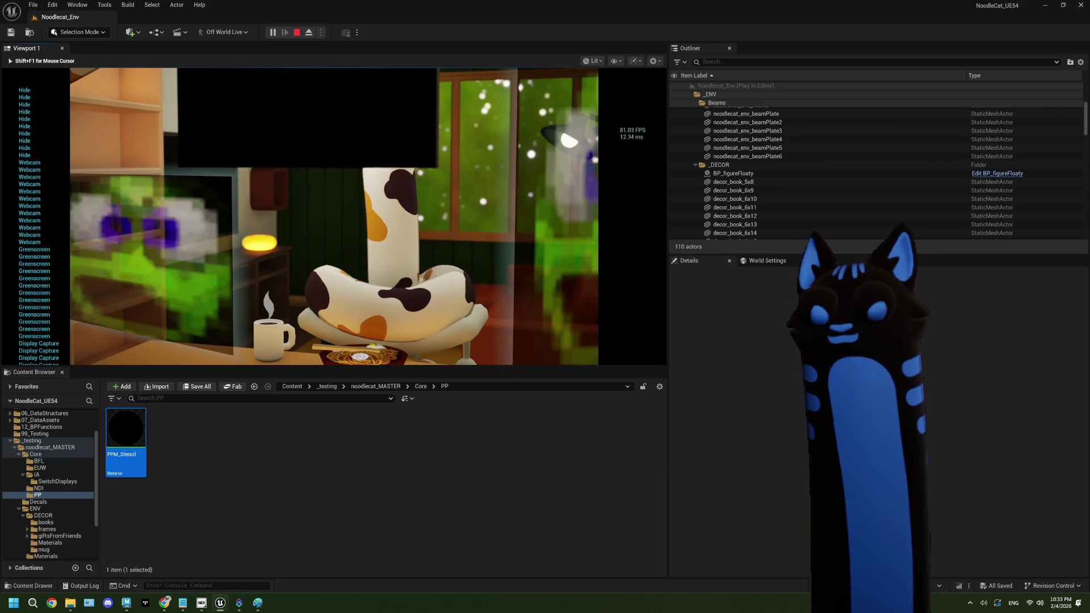
{"action": "key", "text": "3"}
{"action": "key", "text": "1"}
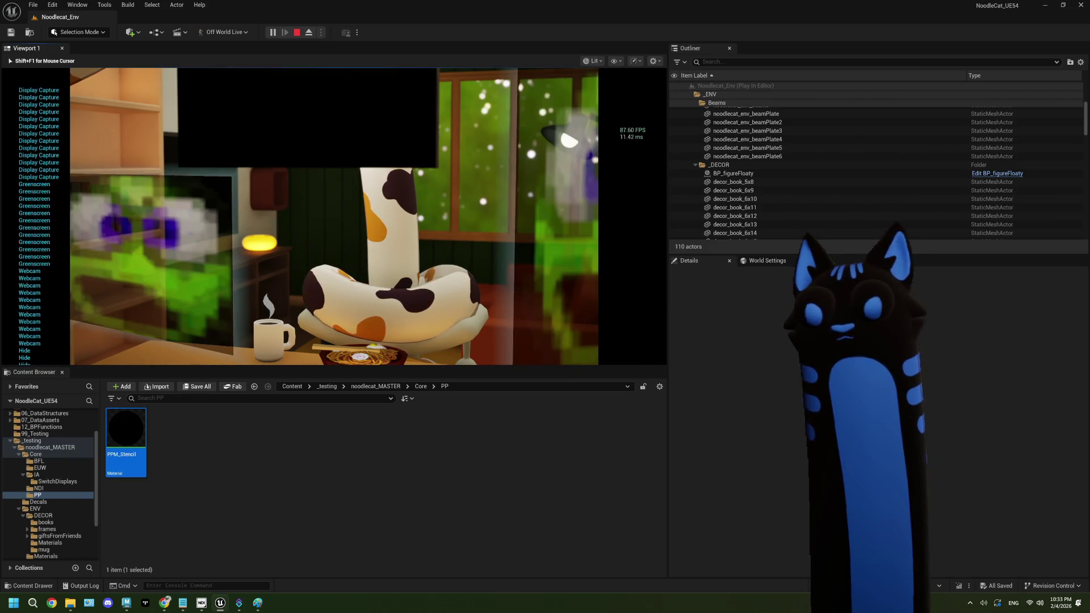
{"action": "key", "text": "1"}
{"action": "key", "text": "1"}
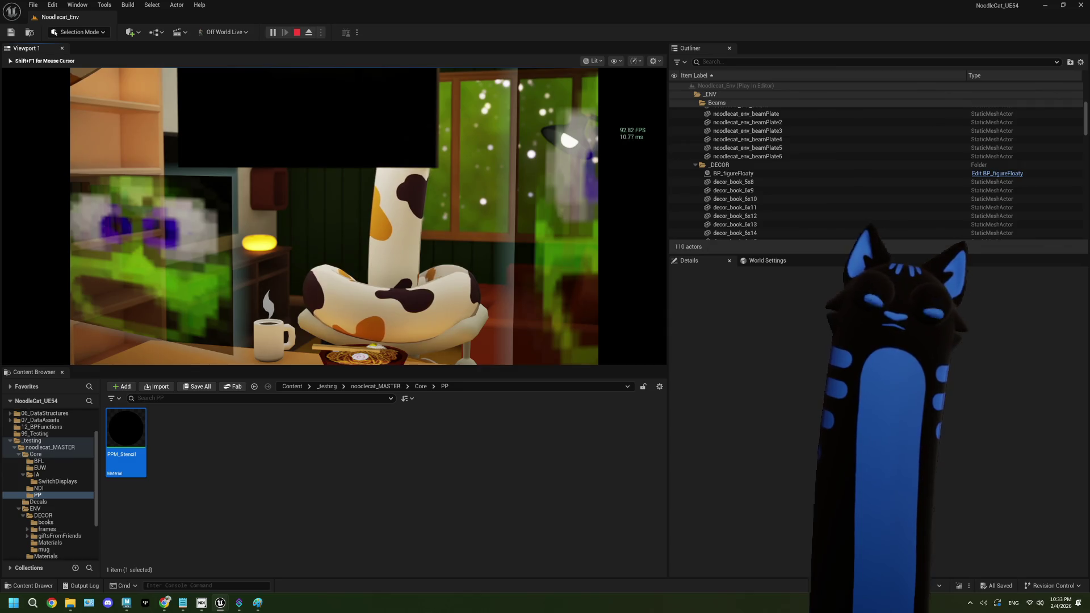
{"action": "key", "text": "Escape"}
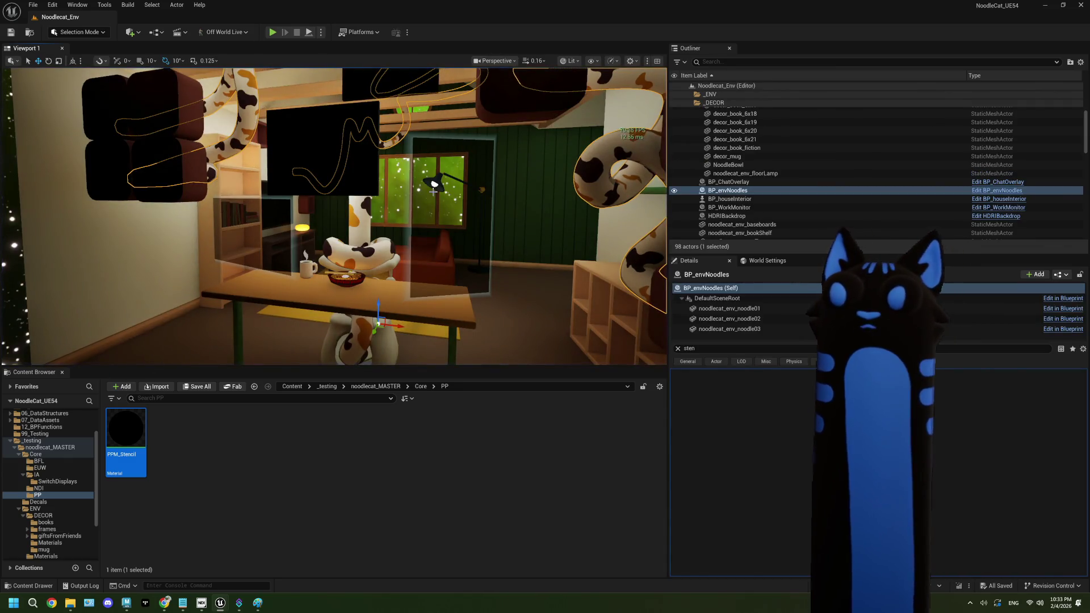
- Navigate from noodlecat_MASTER through the folder tree to ENV > monitorStuff, showing its 11 assets
{"action": "left_click", "coordinate": [394, 484]}
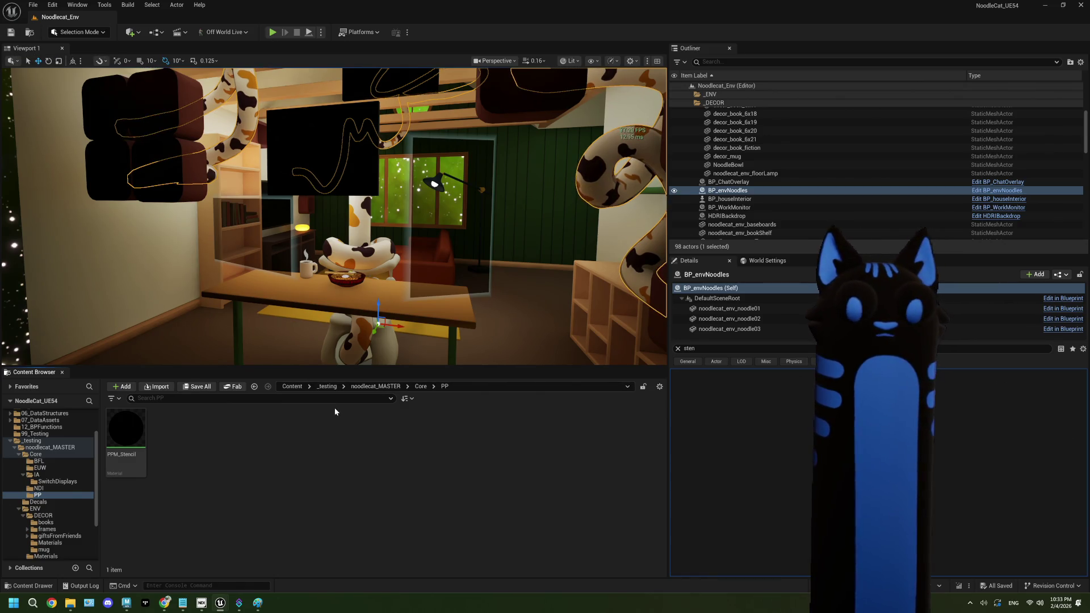
{"action": "left_click", "coordinate": [375, 386]}
{"action": "scroll", "coordinate": [80, 490], "scroll_direction": "up", "scroll_amount": 3}
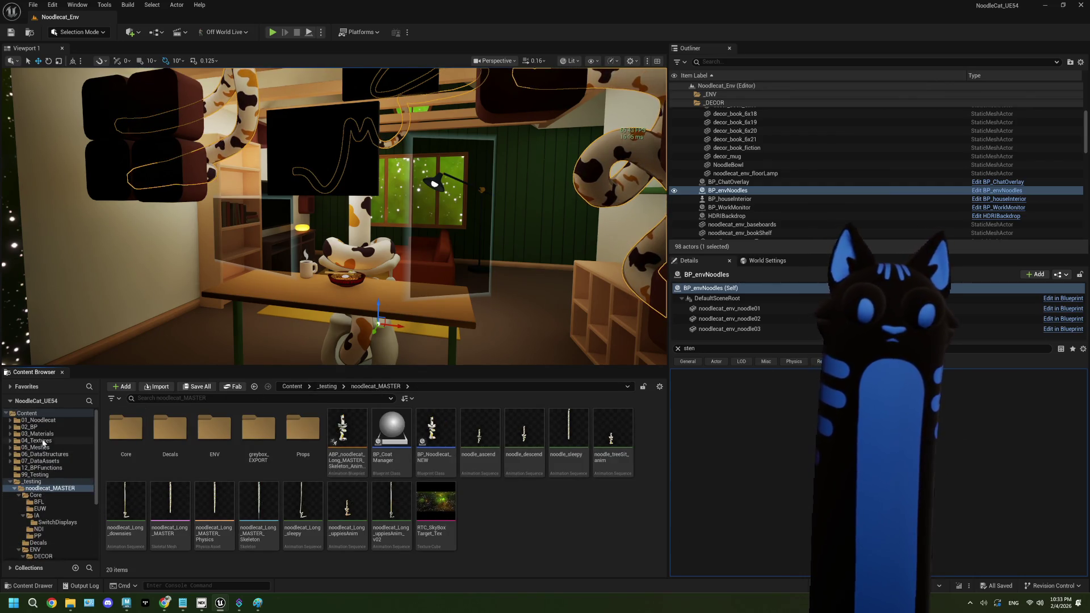
{"action": "left_click", "coordinate": [30, 427]}
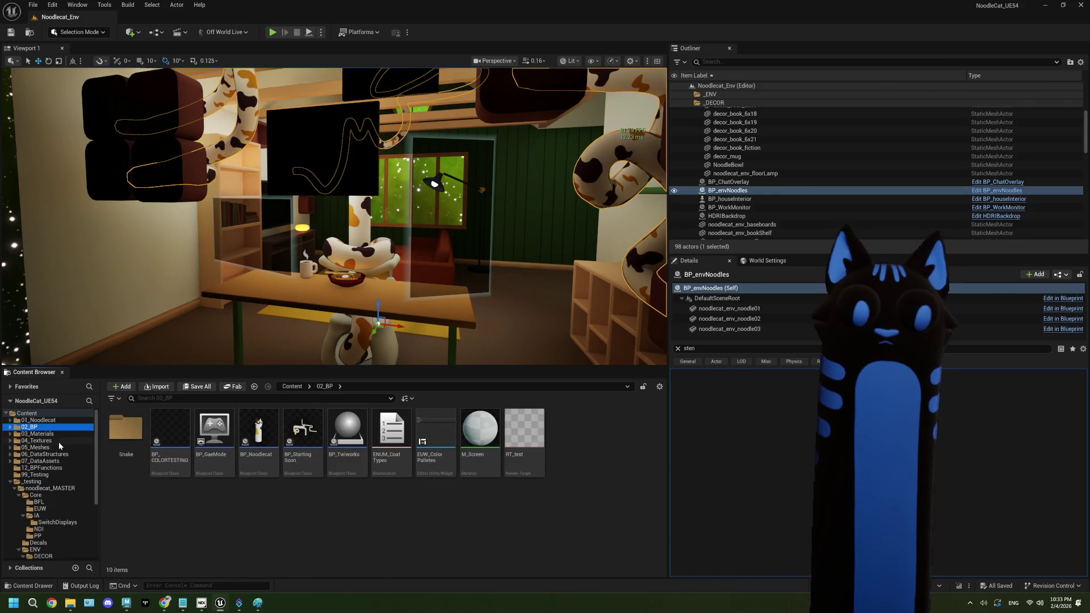
{"action": "scroll", "coordinate": [46, 484], "scroll_direction": "down", "scroll_amount": 4}
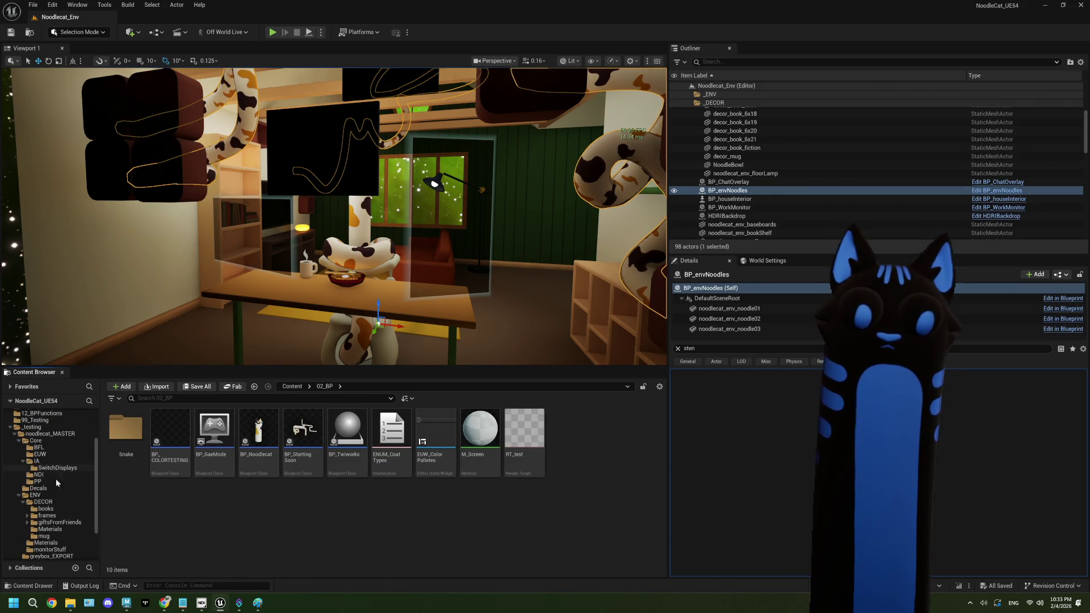
{"action": "scroll", "coordinate": [54, 528], "scroll_direction": "down", "scroll_amount": 2}
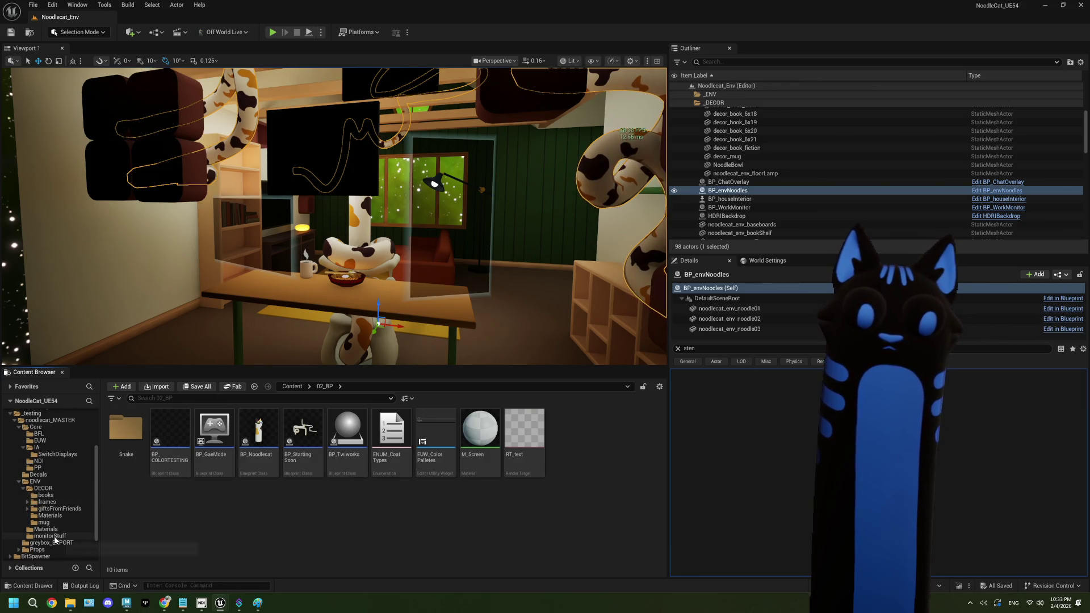
{"action": "left_click", "coordinate": [49, 523]}
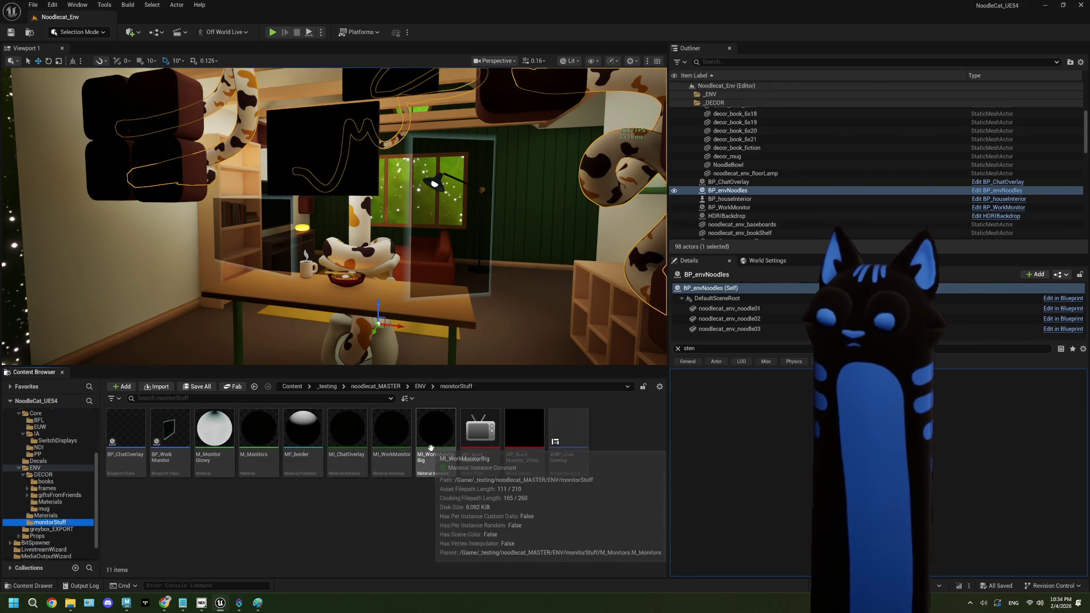
- Open the MI_ChatOverlay material instance to inspect it
{"action": "left_click", "coordinate": [361, 447]}
{"action": "double_click", "coordinate": [362, 448]}
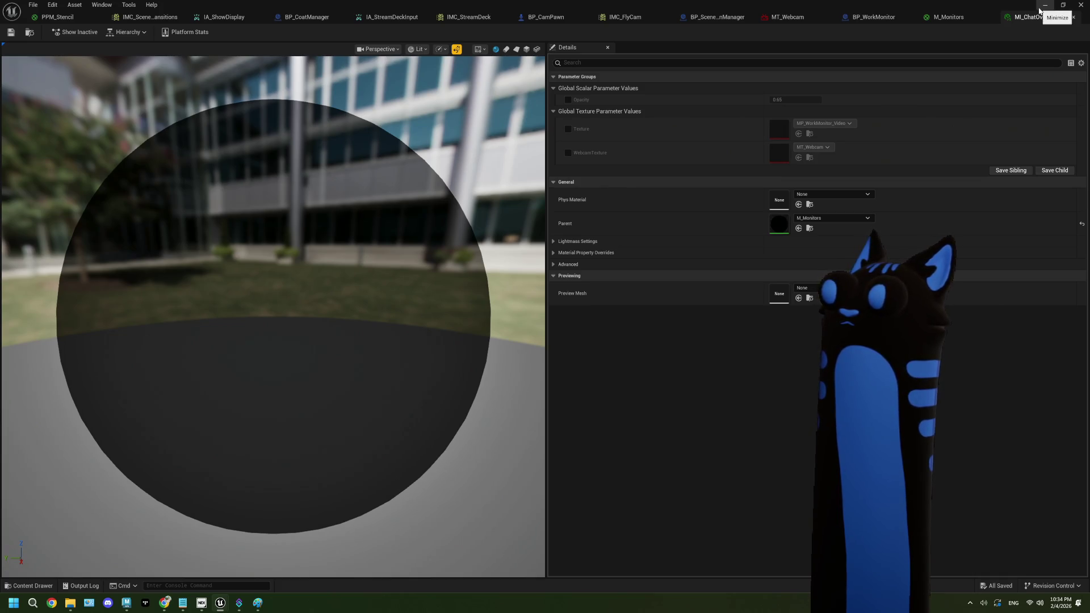
{"action": "left_click", "coordinate": [1045, 5]}
- Duplicate M_Monitors as M_ChatOverlay, then start and cancel deleting MI_ChatOverlay
{"action": "right_click", "coordinate": [267, 447]}
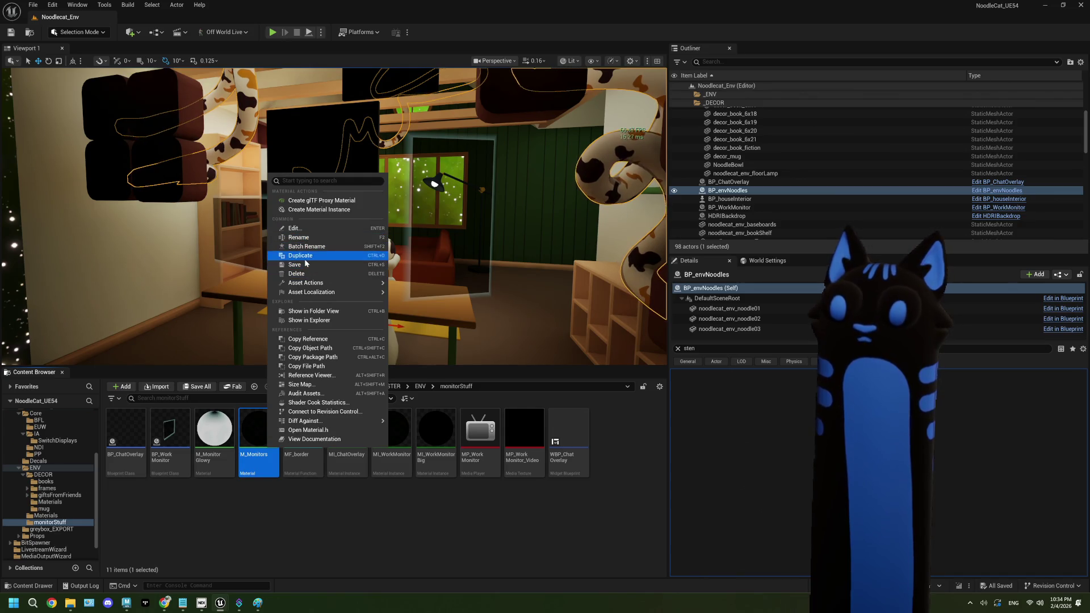
{"action": "left_click", "coordinate": [301, 256]}
{"action": "type", "text": "M_C"}
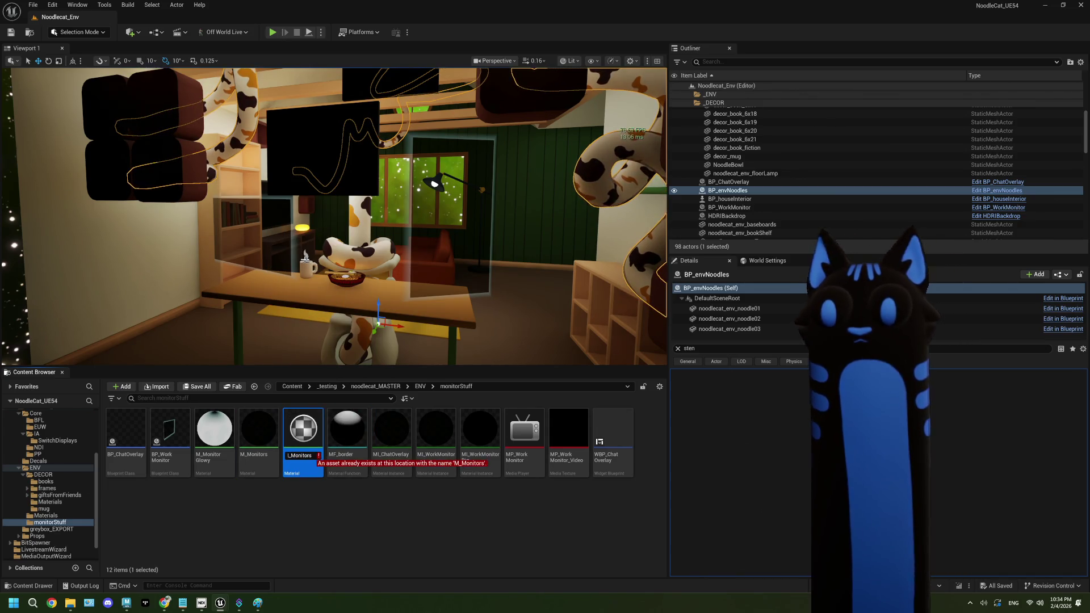
{"action": "type", "text": "hatOverlay"}
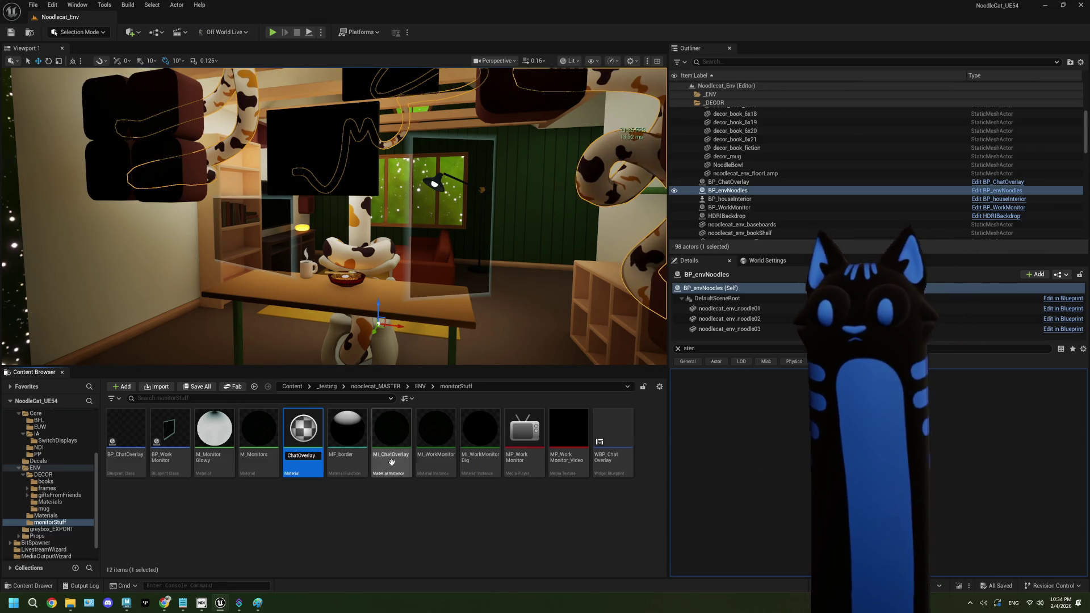
{"action": "key", "text": "Return"}
{"action": "left_click", "coordinate": [405, 446]}
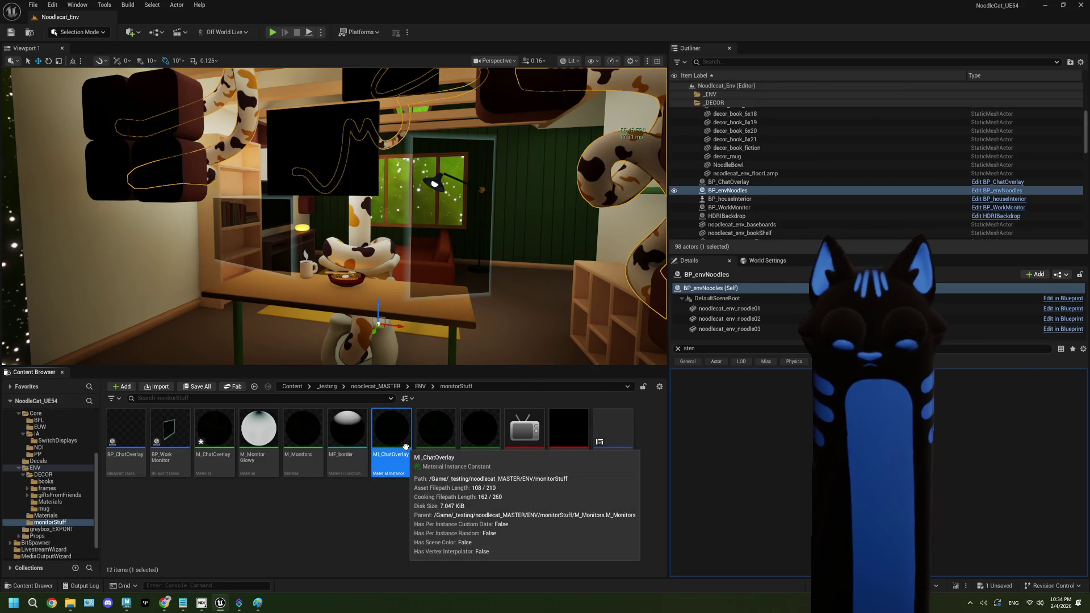
{"action": "key", "text": "Delete"}
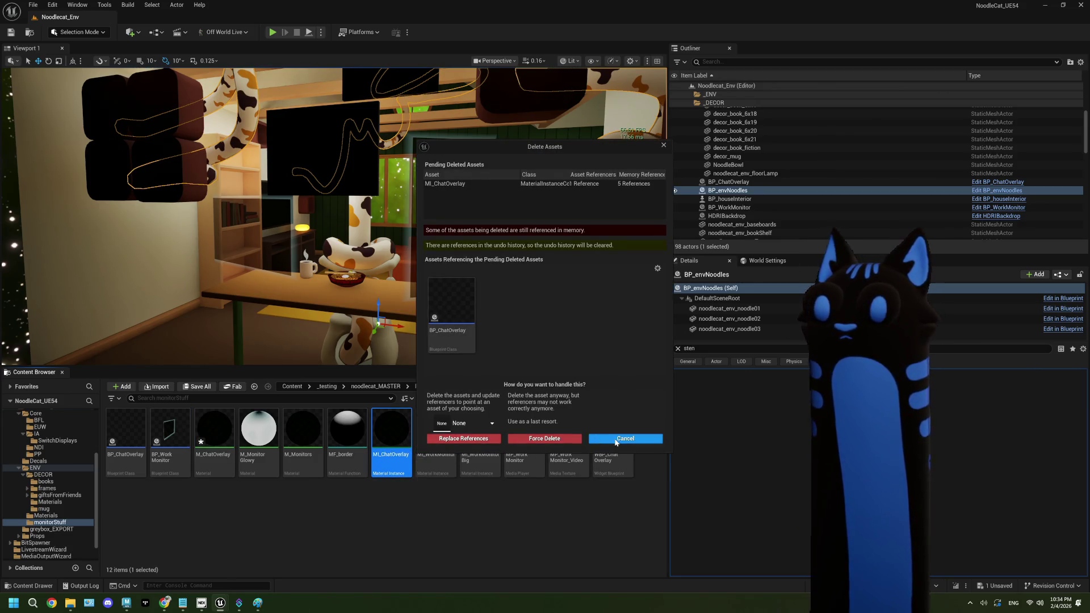
{"action": "left_click", "coordinate": [625, 439]}
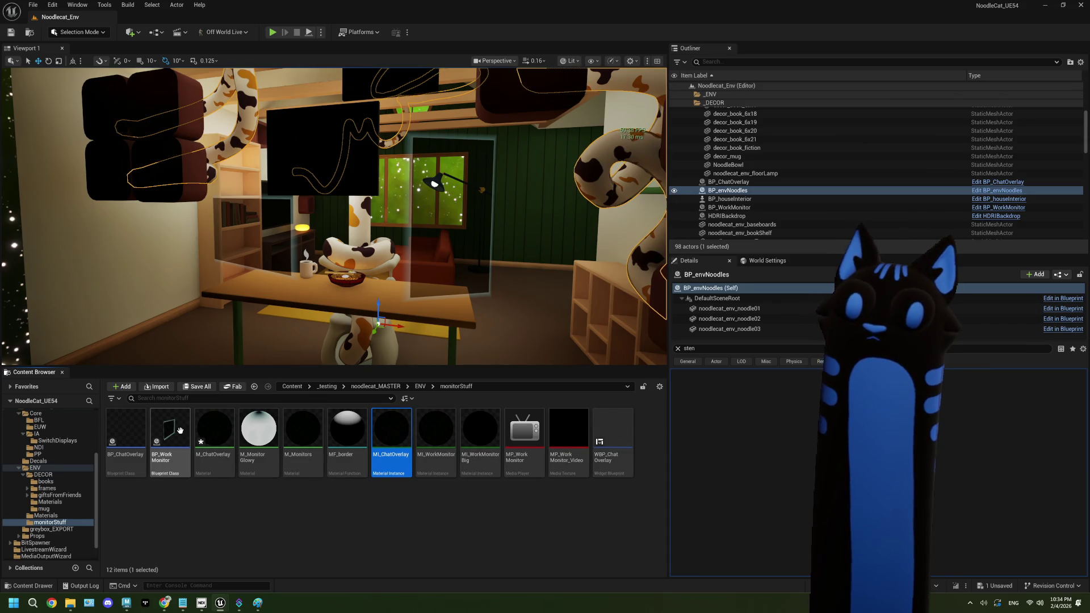
- Set BP_ChatOverlay's source material to M_ChatOverlay, then compile and save the blueprint
{"action": "double_click", "coordinate": [126, 431]}
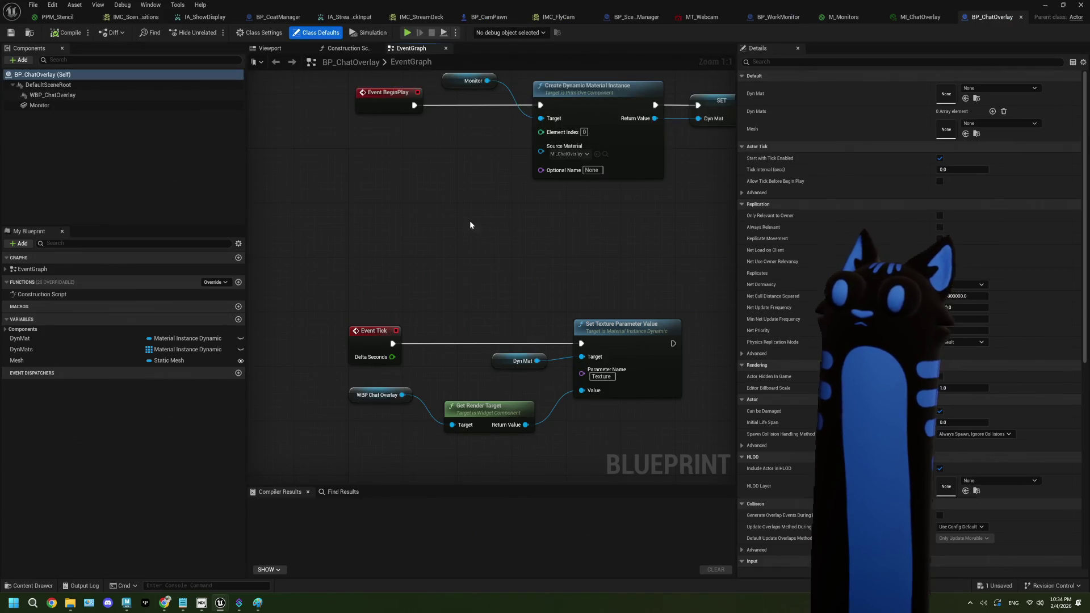
{"action": "left_click_drag", "start_coordinate": [469, 220], "coordinate": [399, 249]}
{"action": "left_click", "coordinate": [495, 181]}
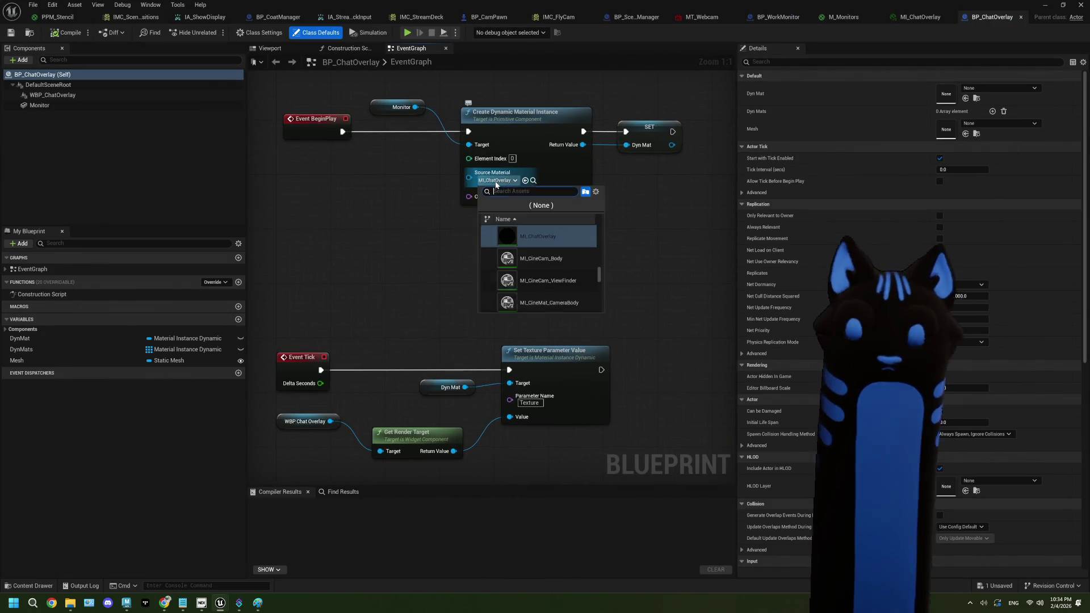
{"action": "type", "text": "chat"}
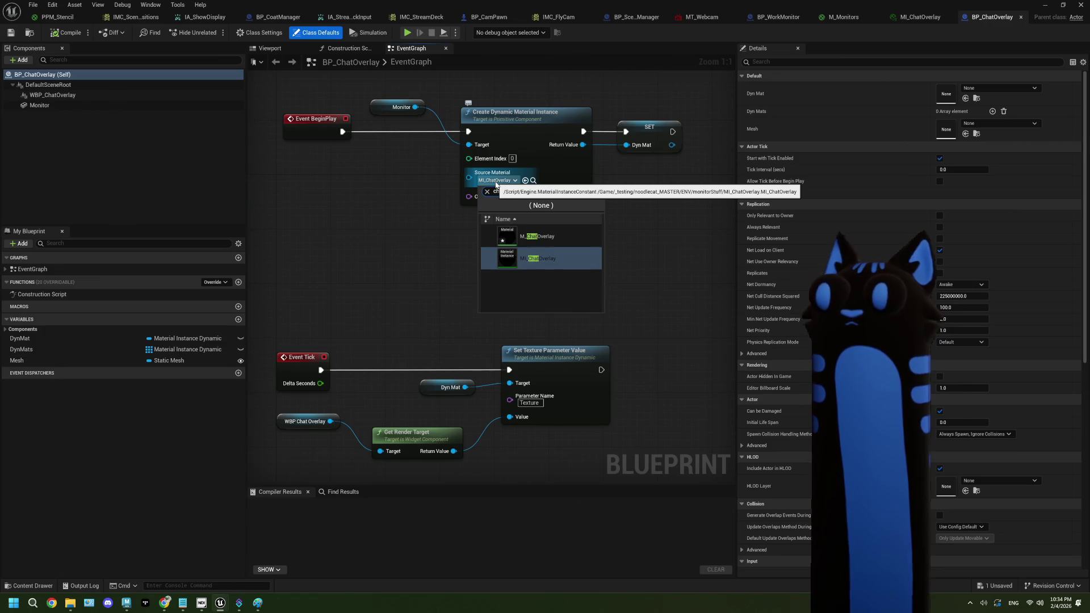
{"action": "left_click", "coordinate": [534, 240]}
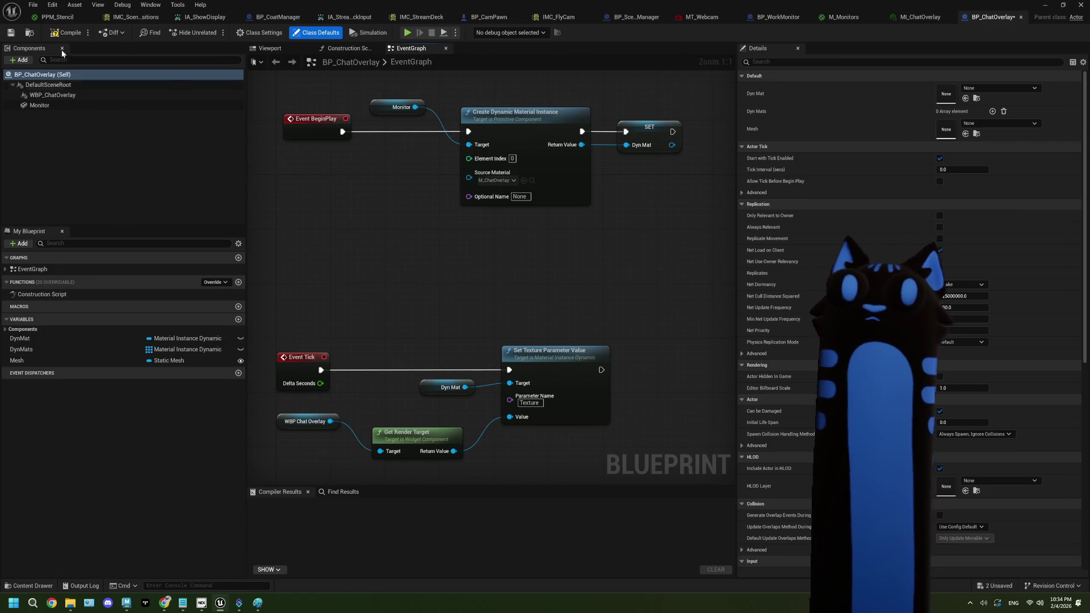
{"action": "left_click", "coordinate": [67, 32]}
{"action": "left_click", "coordinate": [11, 33]}
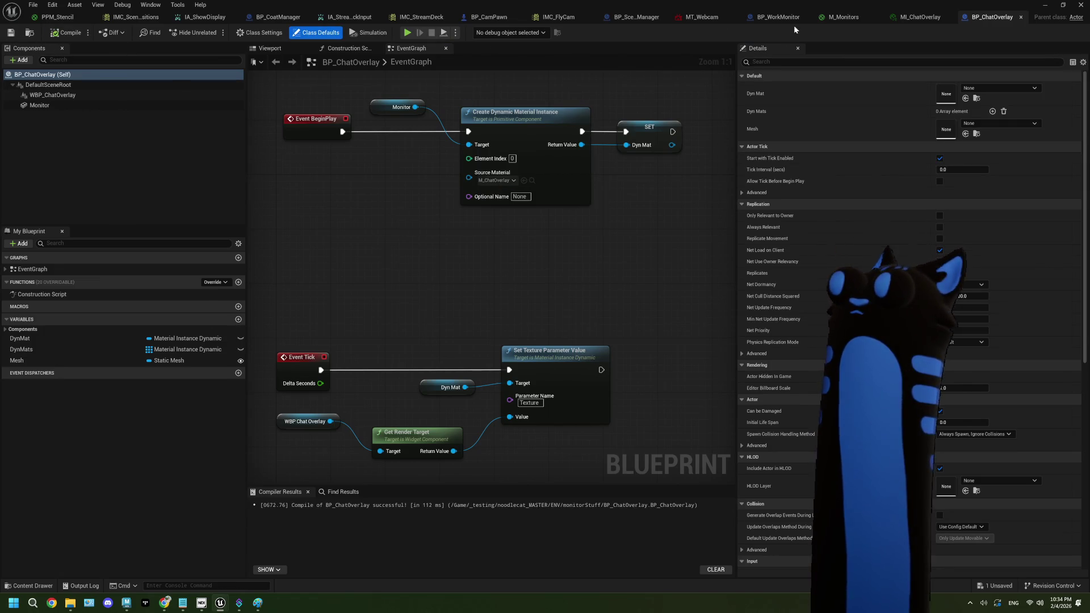
{"action": "left_click", "coordinate": [949, 18]}
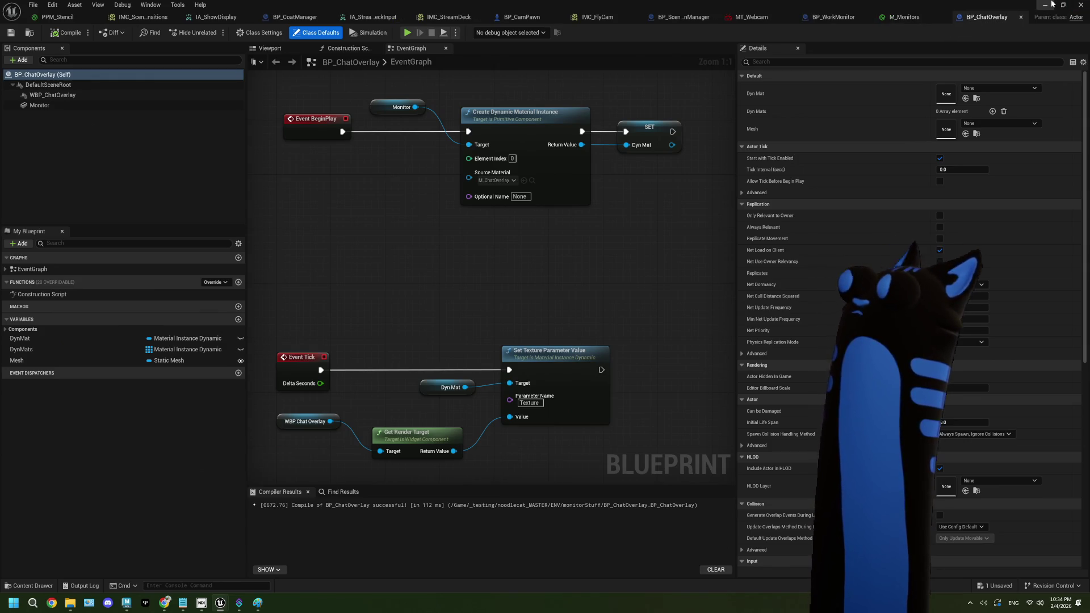
{"action": "left_click", "coordinate": [1048, 5]}
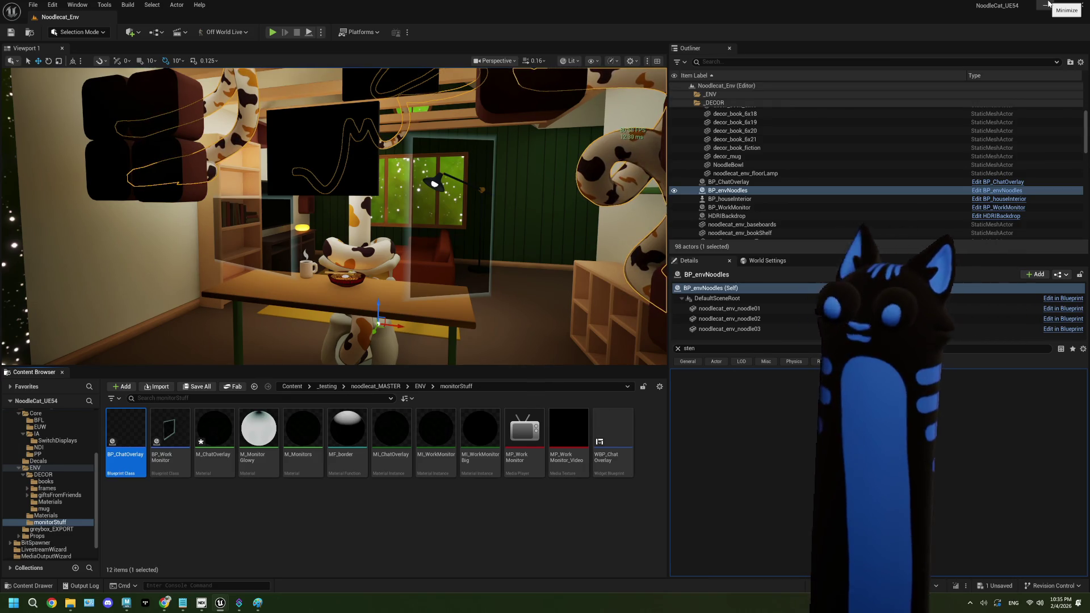
- Wire M_ChatOverlay's Texture RGBA into Emissive and Base Color and apply the material
{"action": "left_click", "coordinate": [450, 527]}
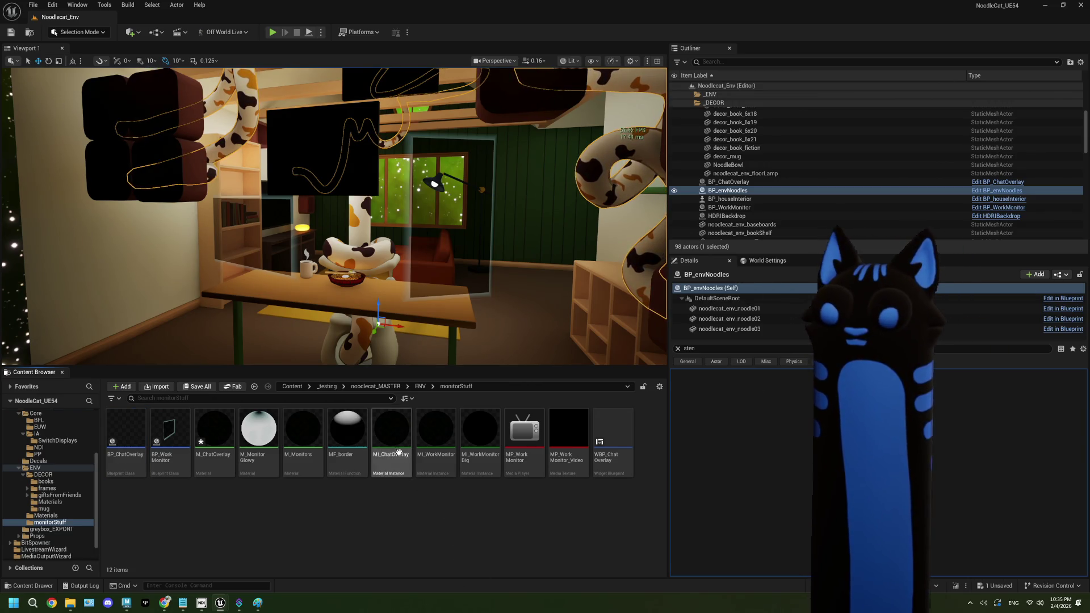
{"action": "left_click", "coordinate": [228, 441]}
{"action": "double_click", "coordinate": [228, 442]}
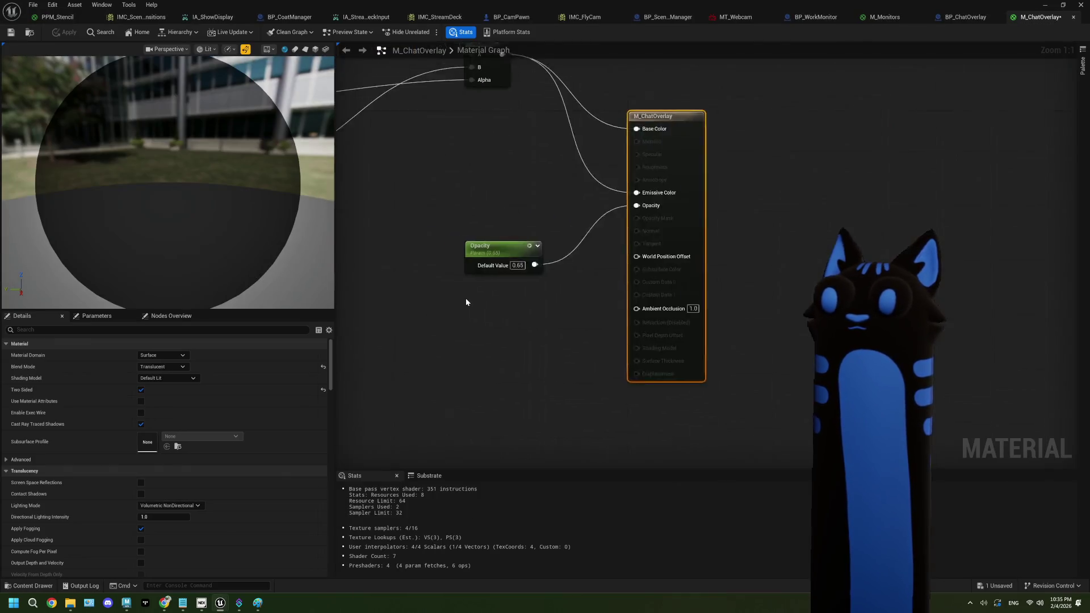
{"action": "scroll", "coordinate": [564, 279], "scroll_direction": "up", "scroll_amount": 1}
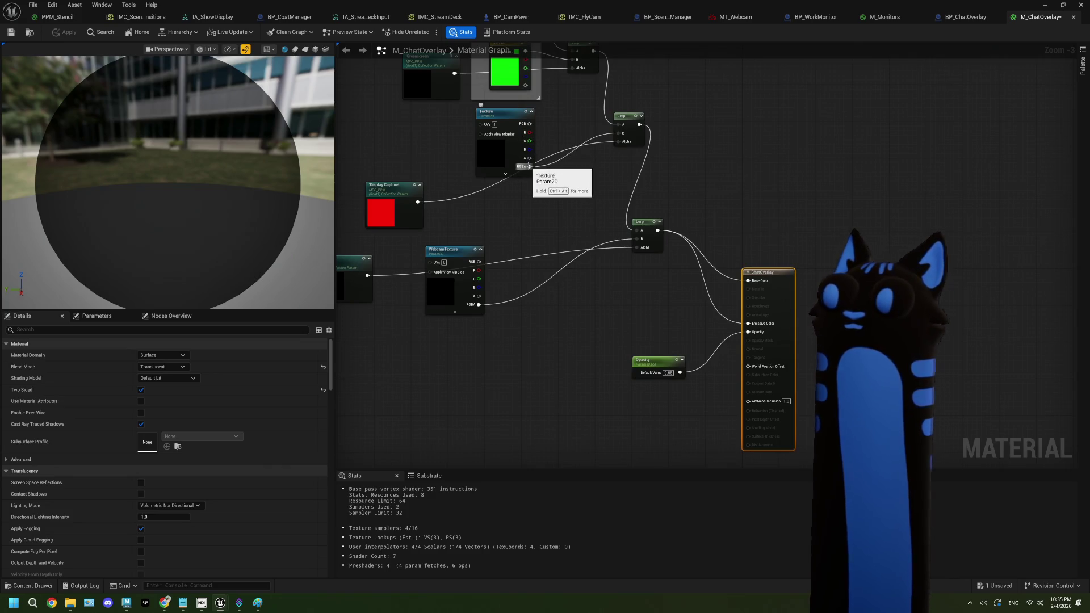
{"action": "left_click_drag", "start_coordinate": [521, 166], "coordinate": [751, 324]}
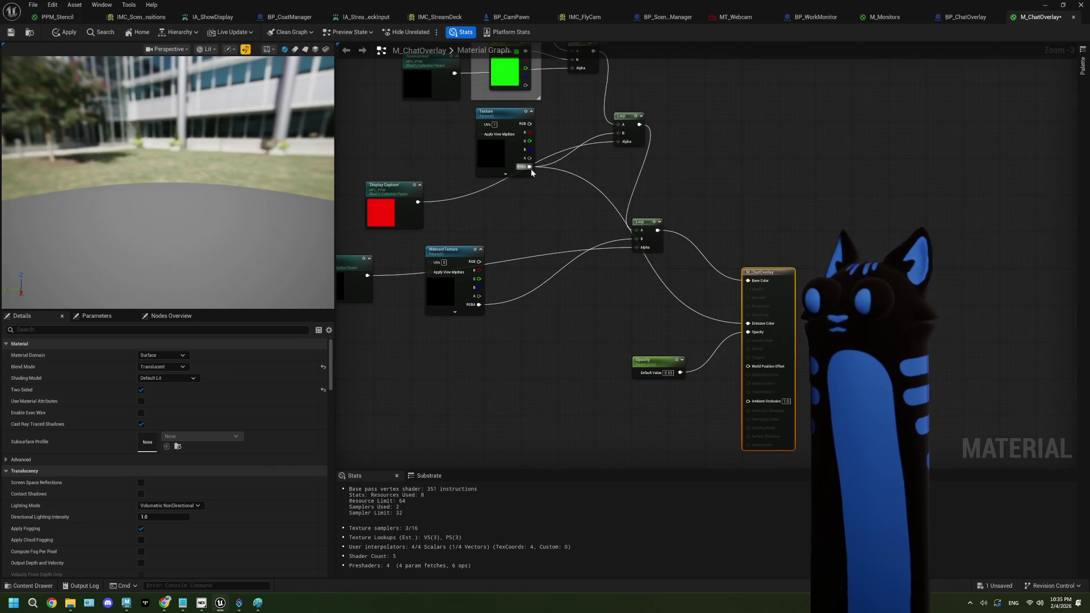
{"action": "left_click_drag", "start_coordinate": [531, 167], "coordinate": [748, 280]}
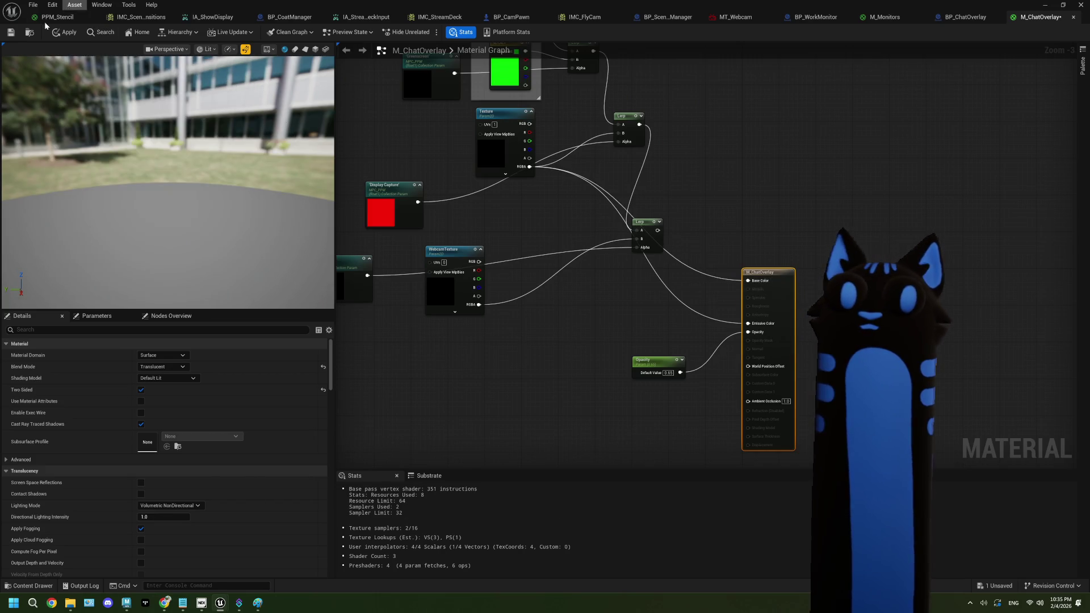
{"action": "left_click", "coordinate": [65, 32]}
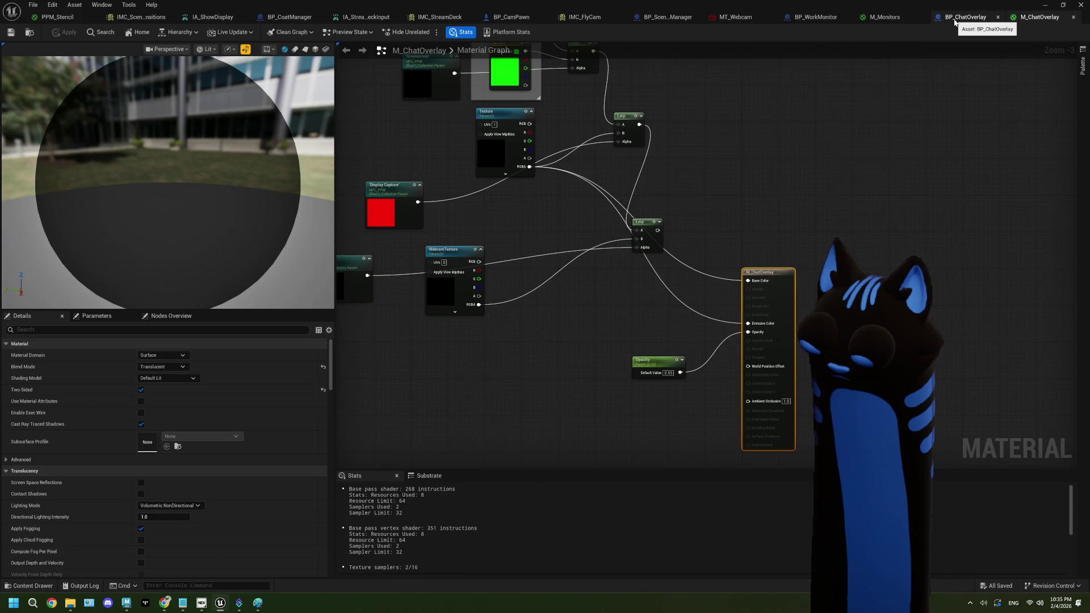
{"action": "left_click", "coordinate": [954, 19]}
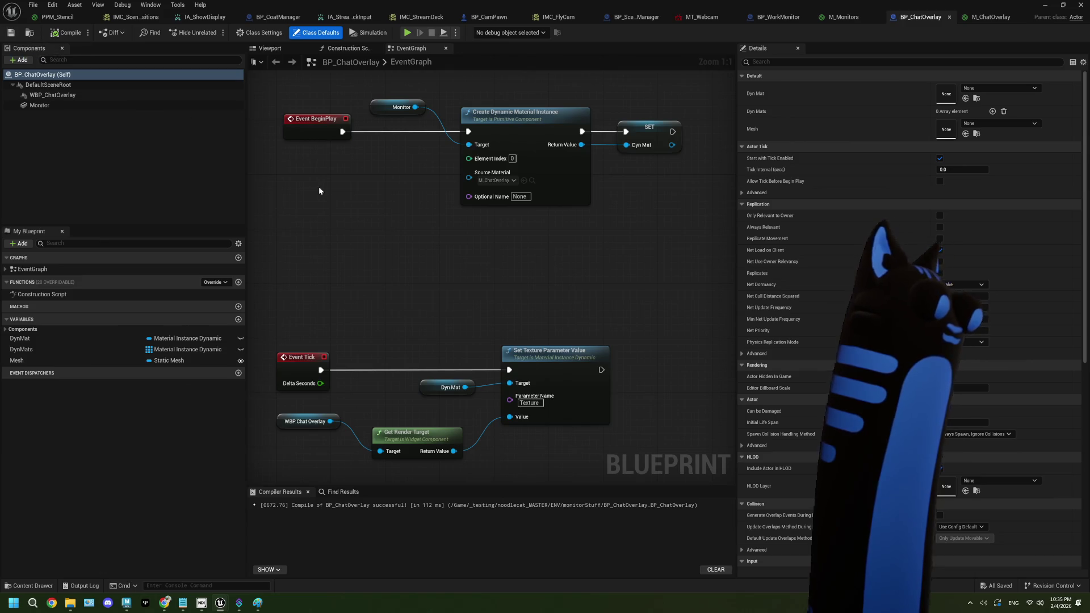
- Play-test the level to watch the chat overlay, then stop and deselect M_ChatOverlay
{"action": "left_click", "coordinate": [1044, 5]}
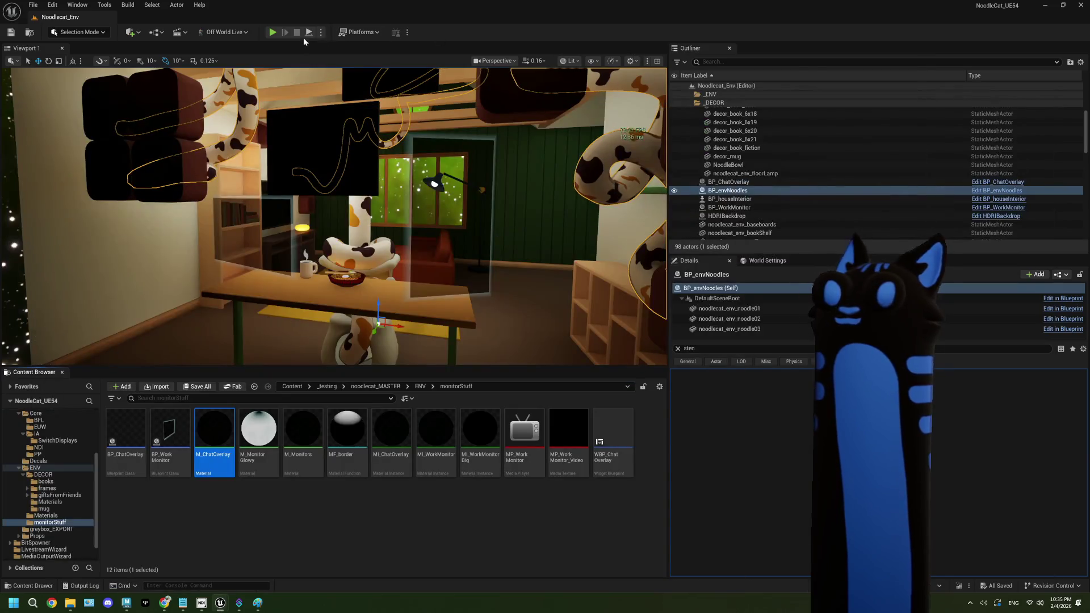
{"action": "left_click", "coordinate": [273, 32]}
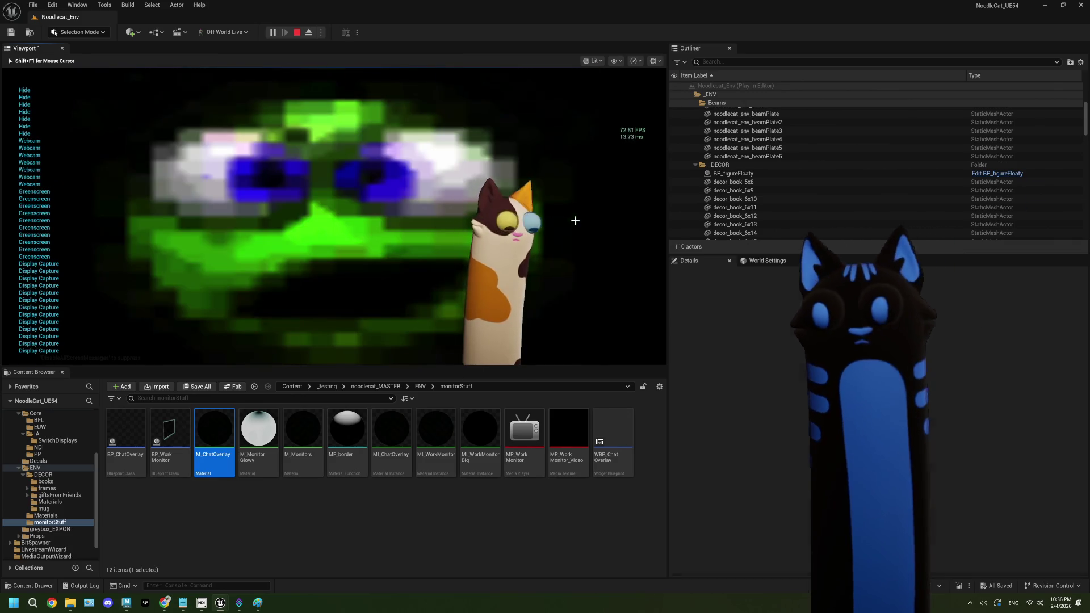
{"action": "key", "text": "Escape"}
{"action": "left_click", "coordinate": [445, 518]}
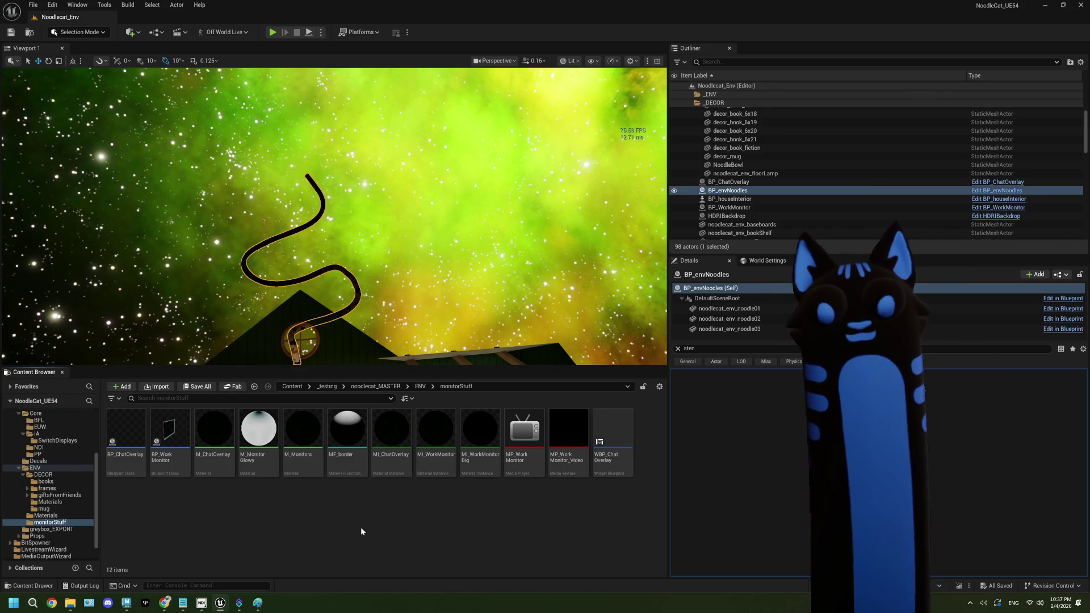
- Browse the _testing content folder, then start Package Project for Windows
{"action": "left_click", "coordinate": [32, 481], "text": "ctrl"}
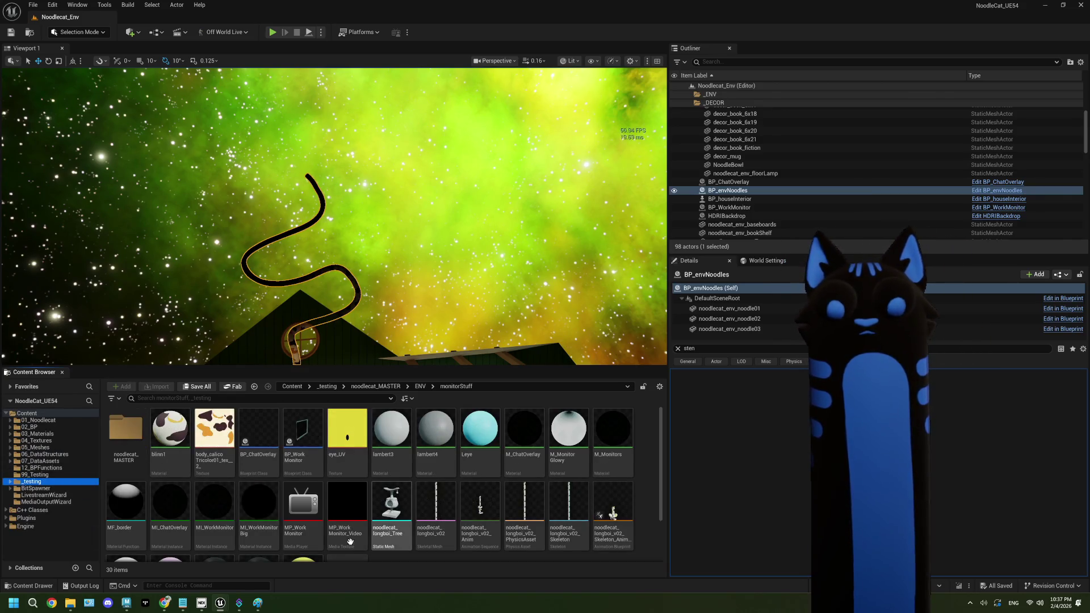
{"action": "scroll", "coordinate": [493, 529], "scroll_direction": "down", "scroll_amount": 1}
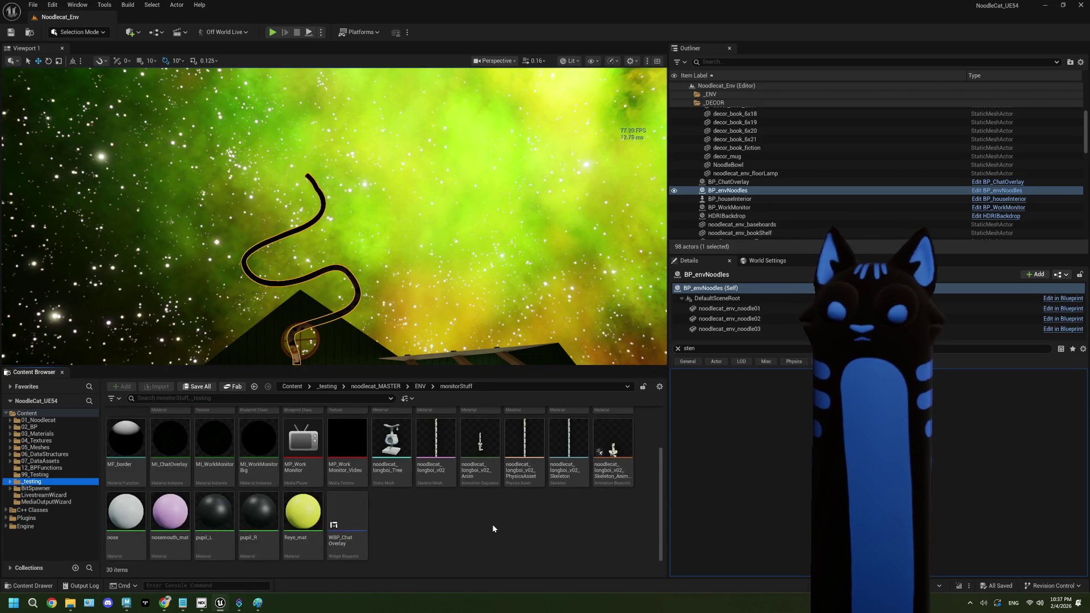
{"action": "left_click", "coordinate": [493, 526]}
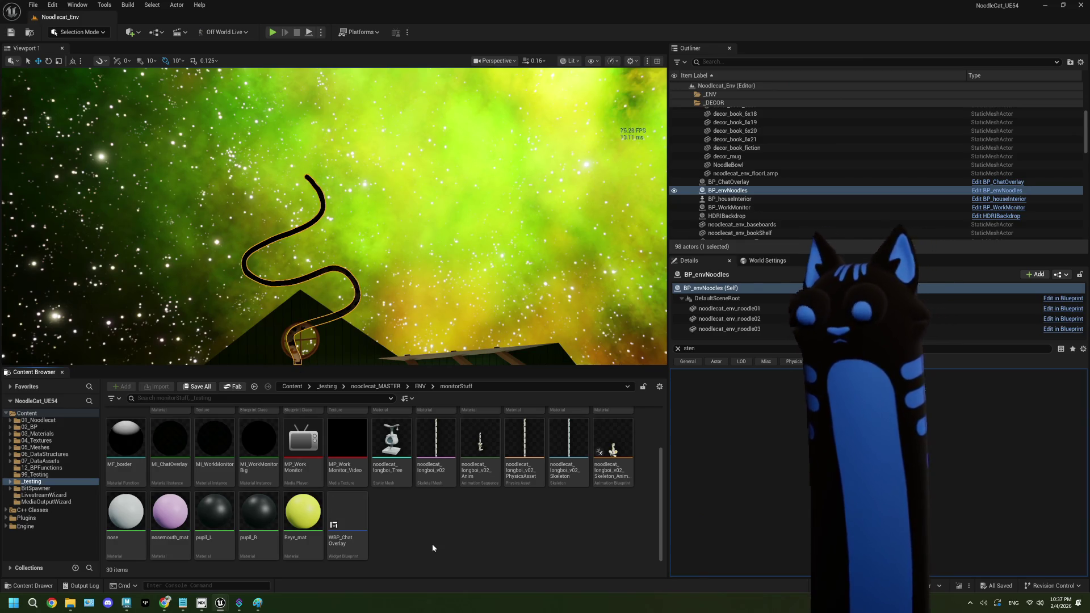
{"action": "left_click", "coordinate": [369, 33]}
{"action": "mouse_move", "coordinate": [420, 151]}
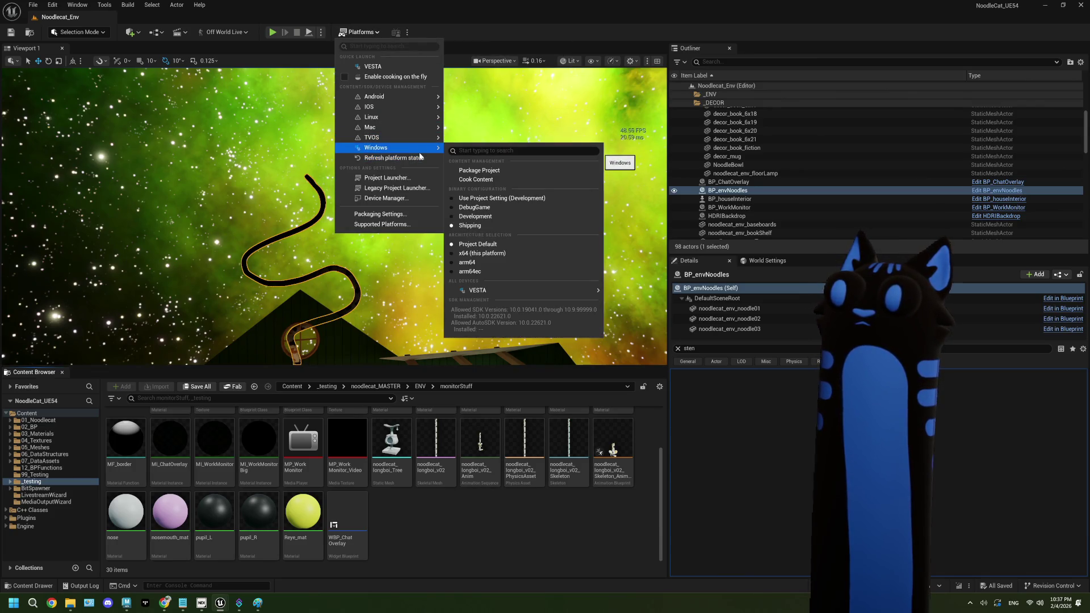
{"action": "left_click", "coordinate": [472, 170]}
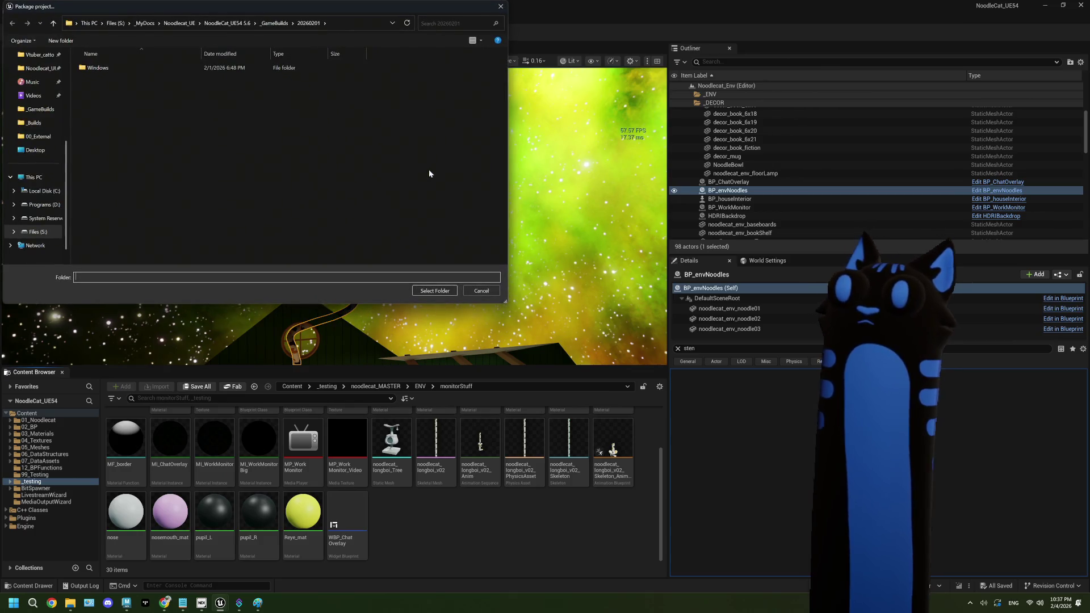
- Create a new 20260204 folder under _GameBuilds and select it as the package output folder
{"action": "left_click", "coordinate": [275, 23]}
{"action": "right_click", "coordinate": [169, 236]}
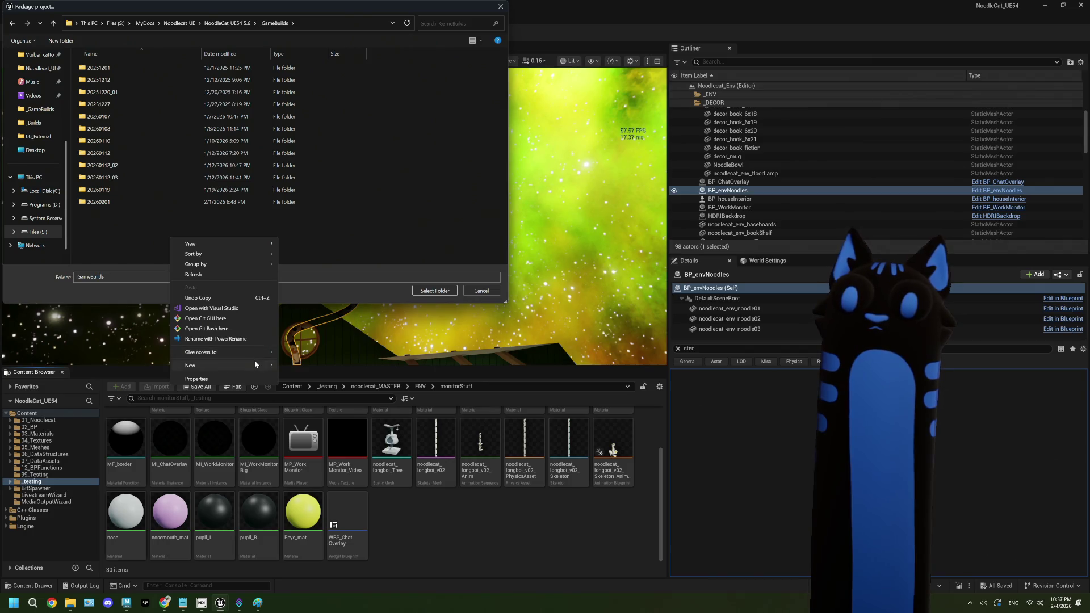
{"action": "mouse_move", "coordinate": [254, 360]}
{"action": "left_click", "coordinate": [287, 365]}
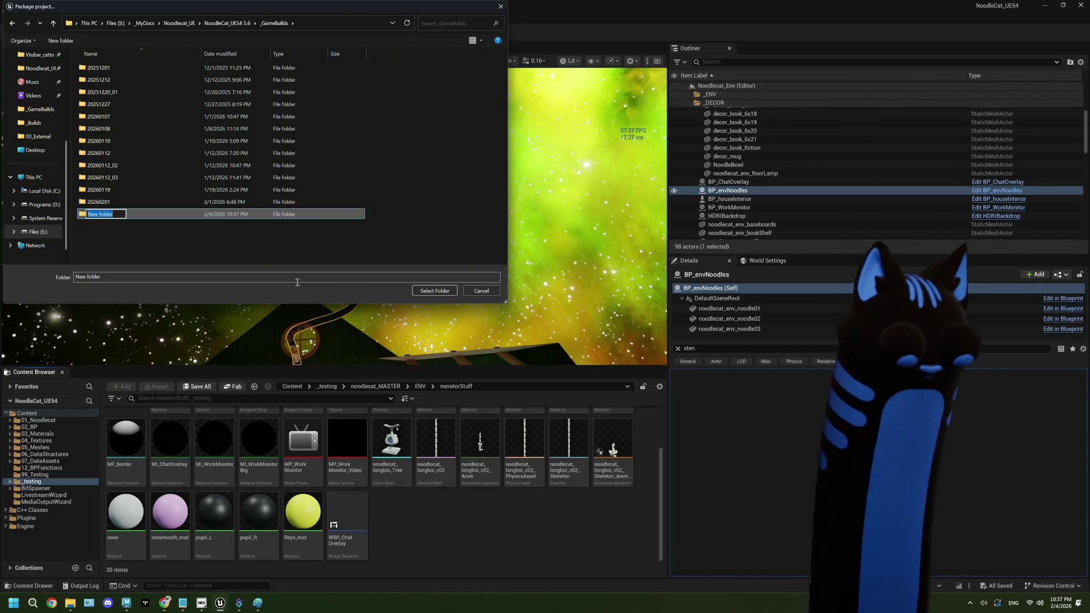
{"action": "type", "text": "202602"}
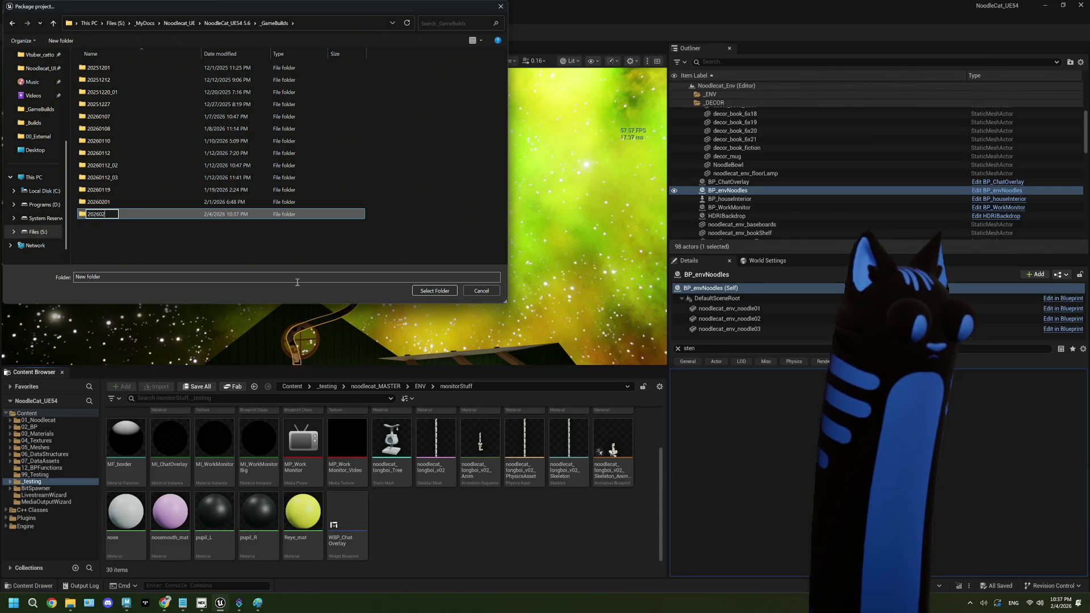
{"action": "type", "text": "04"}
{"action": "left_click", "coordinate": [178, 237]}
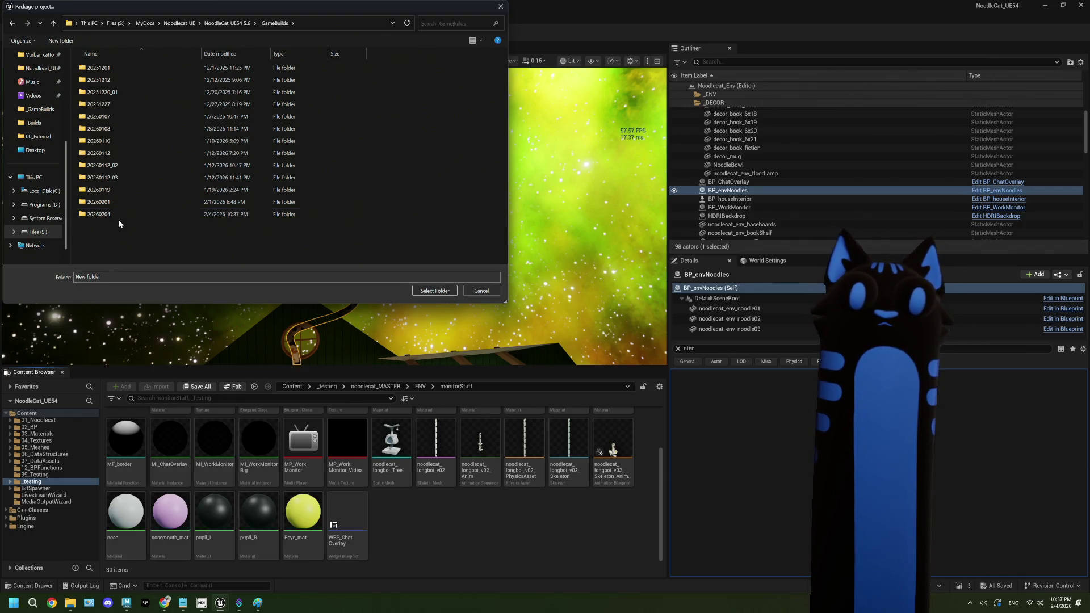
{"action": "double_click", "coordinate": [119, 215]}
{"action": "left_click", "coordinate": [442, 293]}
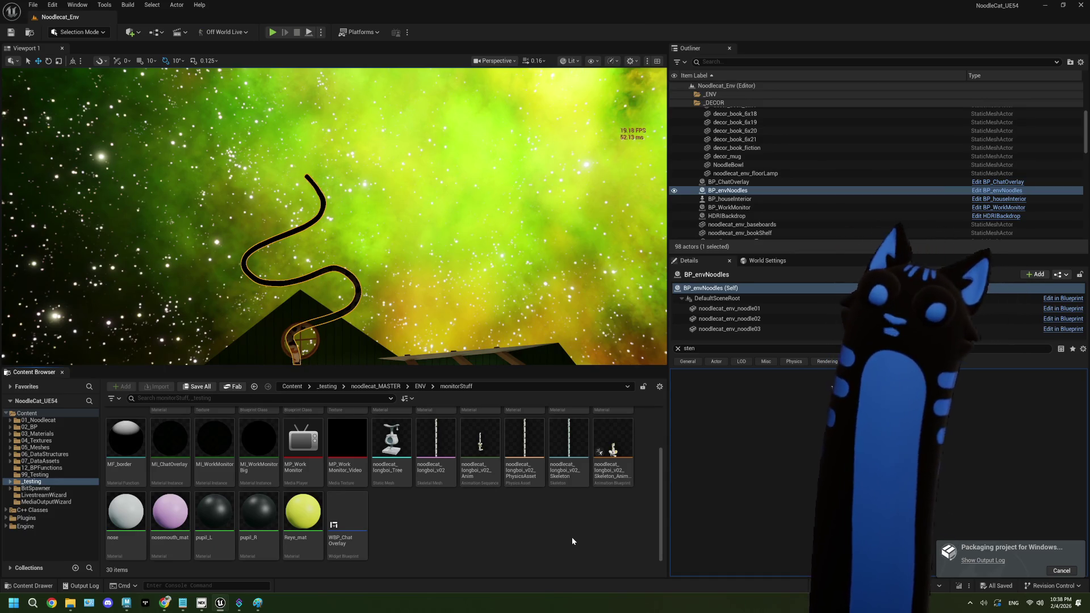
- Show ThePlan.txt and highlight the webcam/greenscreen swap item, then the 'dont look at my screen' line
{"action": "left_click", "coordinate": [182, 603]}
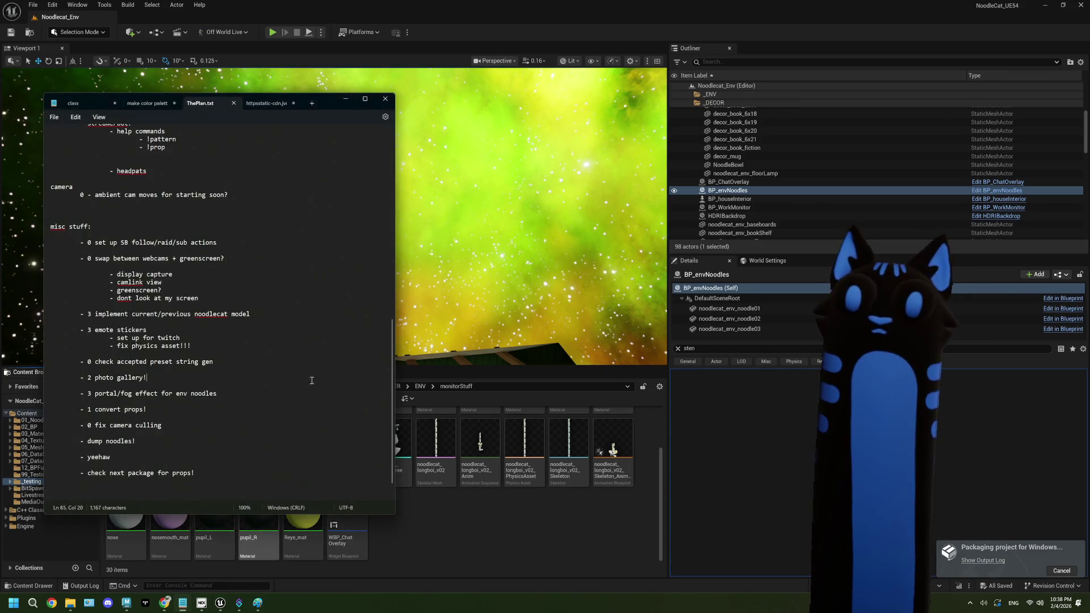
{"action": "left_click_drag", "start_coordinate": [207, 296], "coordinate": [41, 259]}
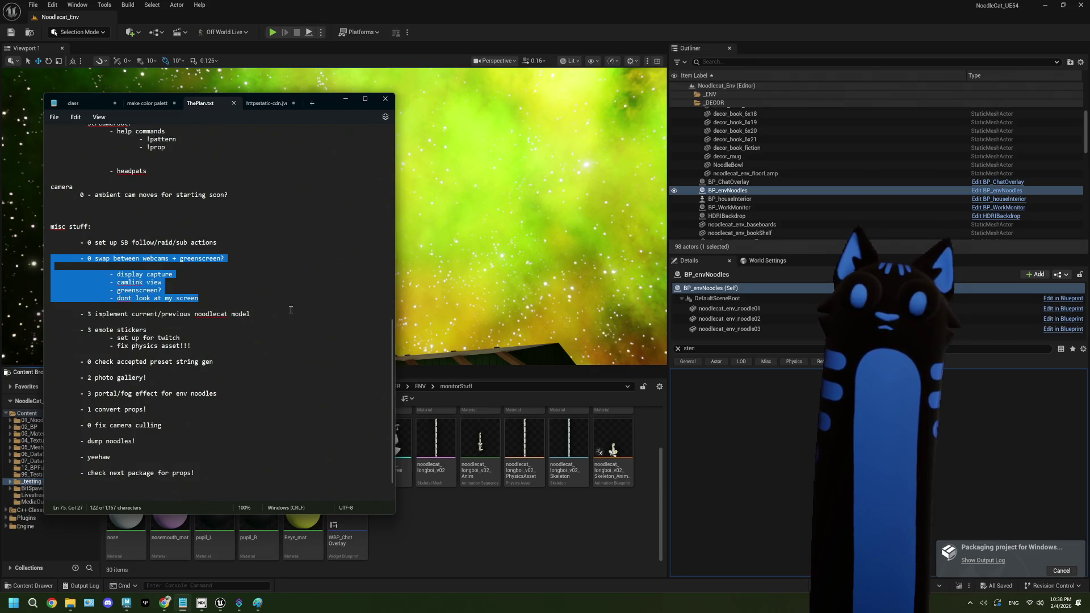
{"action": "left_click_drag", "start_coordinate": [210, 299], "coordinate": [116, 300]}
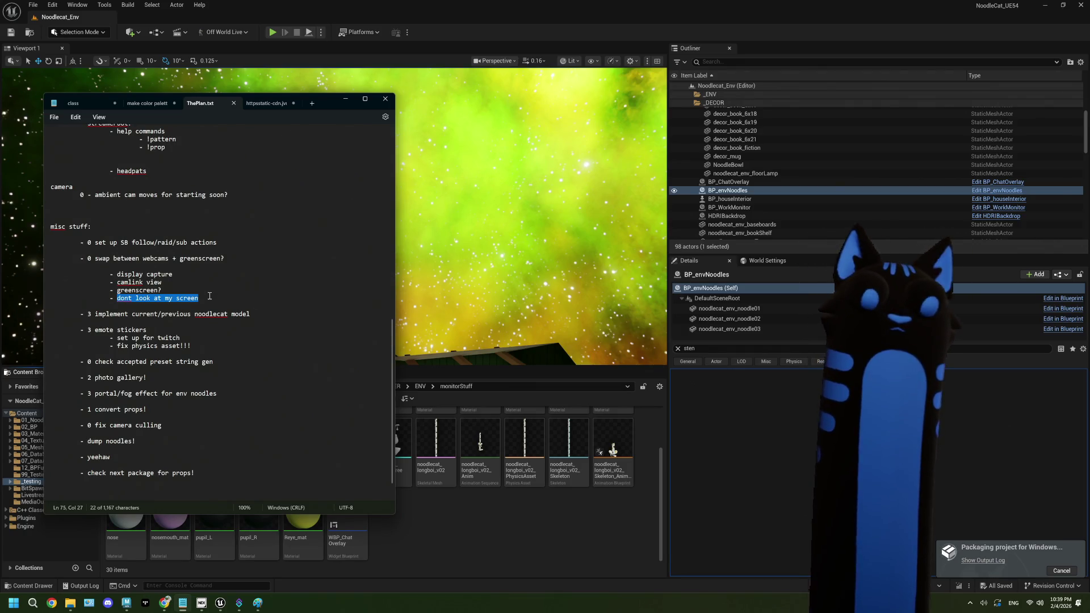
- Clear the selection in ThePlan.txt and minimize Notepad to reveal the Unreal scene
{"action": "left_click", "coordinate": [210, 296]}
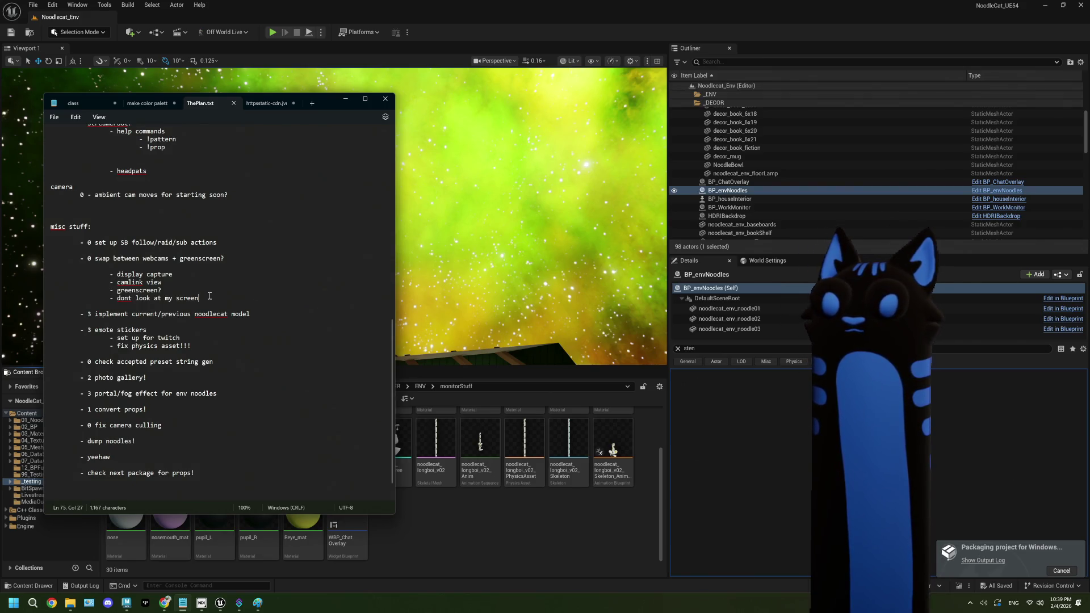
{"action": "left_click", "coordinate": [579, 520]}
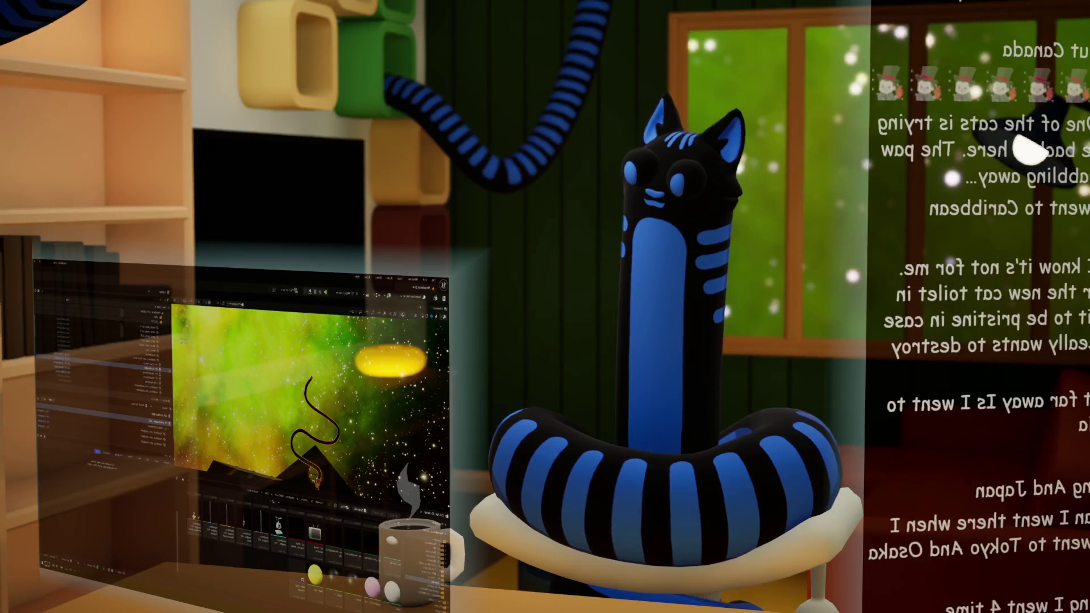
- Open a file-open dialog on the captured desktop with Ctrl+I
{"action": "key", "text": "ctrl+i"}
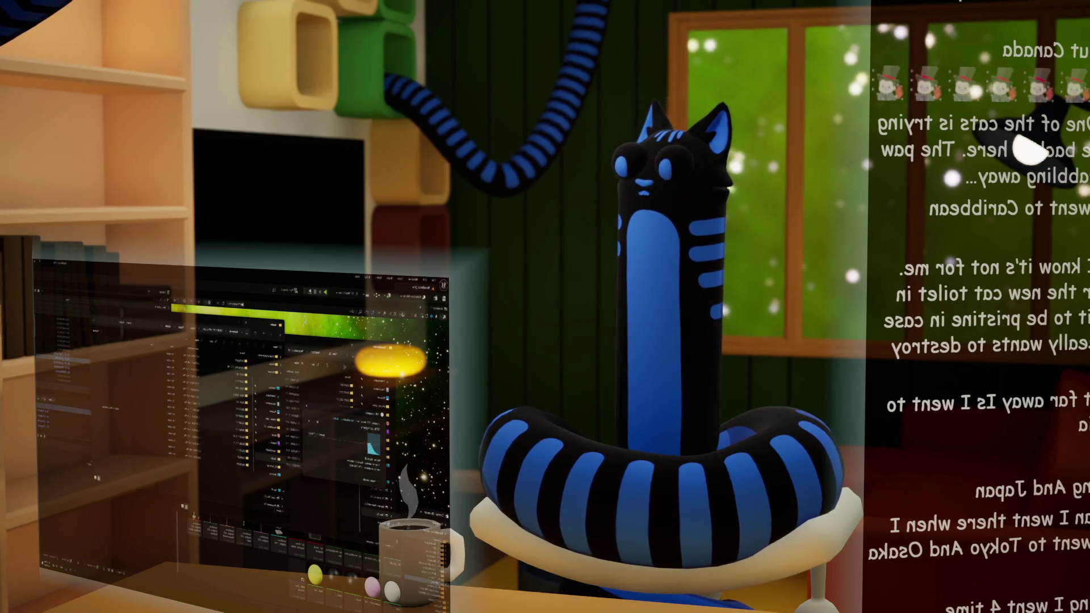
- Dismiss the file dialog and switch back to the video editor's nebula preview
{"action": "key", "text": "Return"}
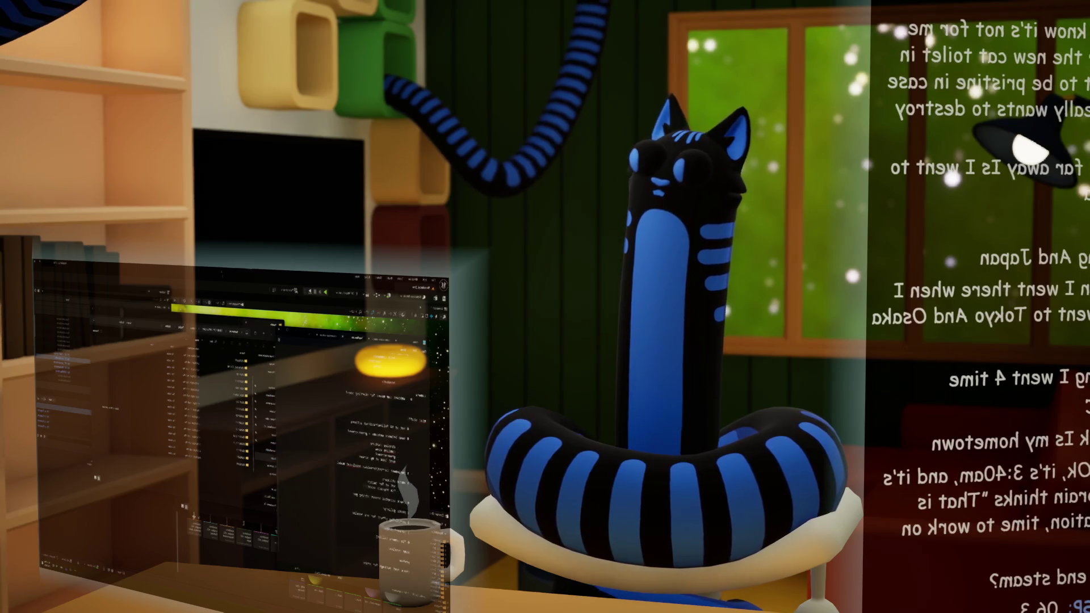
{"action": "key", "text": "alt+Tab"}
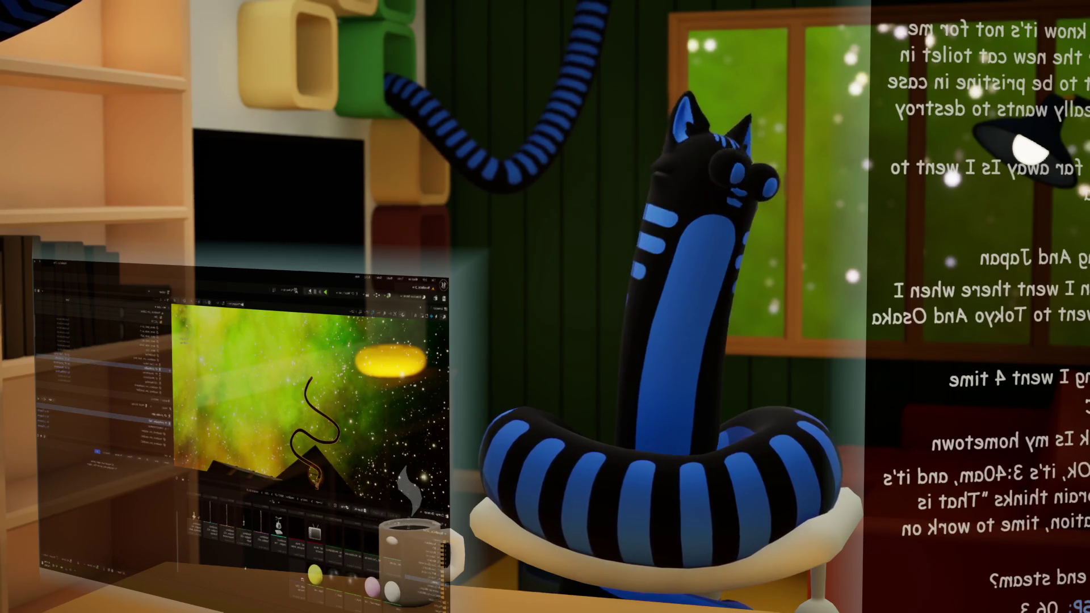
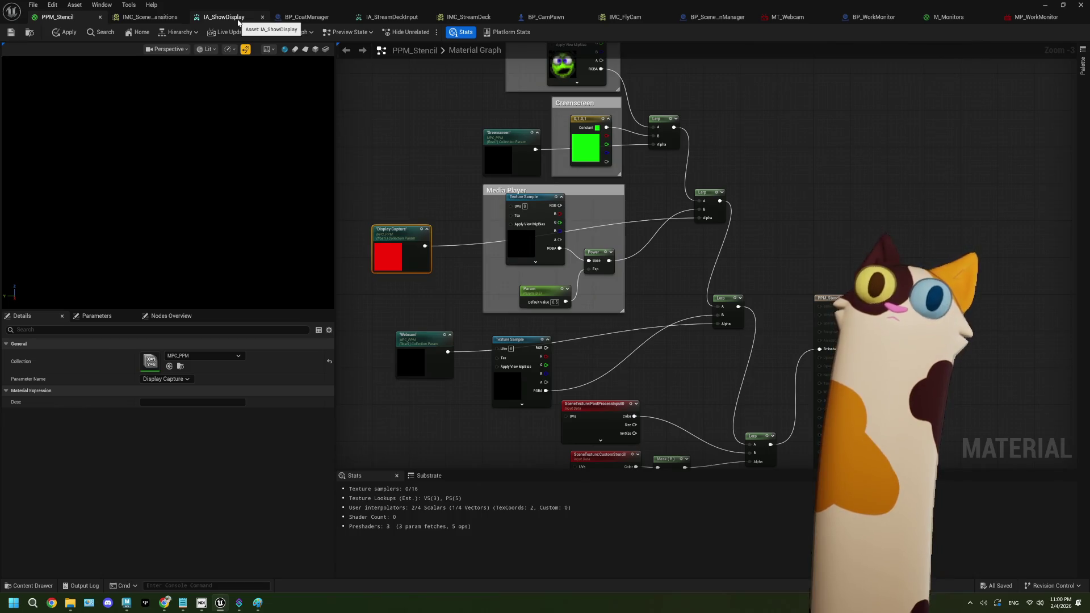
- Show BP_CamPawn's EventGraph, zoomed onto the four input actions that each call Switch Display
{"action": "left_click", "coordinate": [472, 17]}
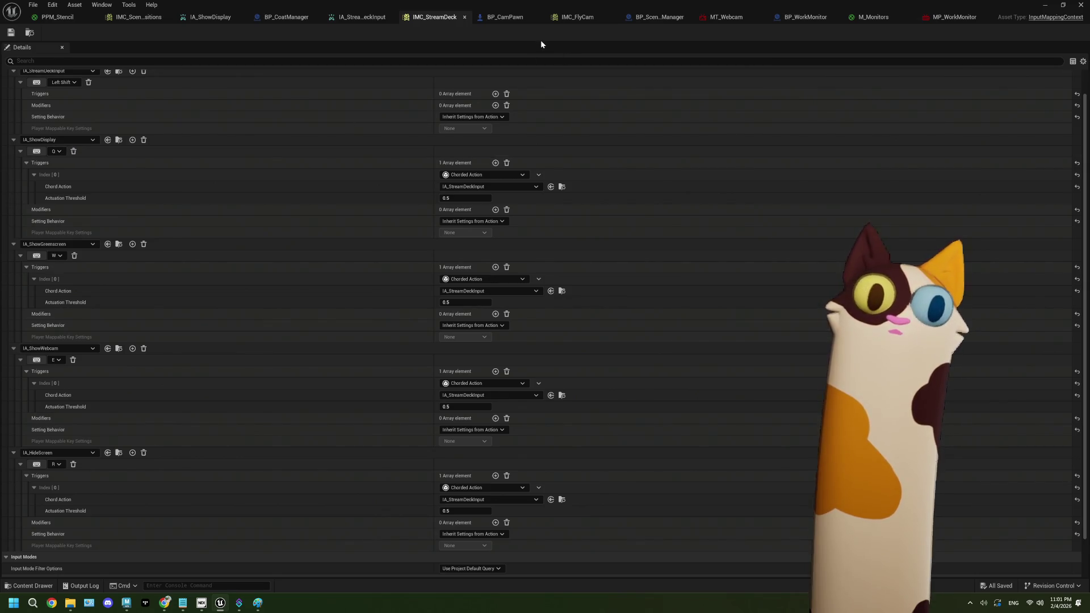
{"action": "left_click", "coordinate": [496, 20]}
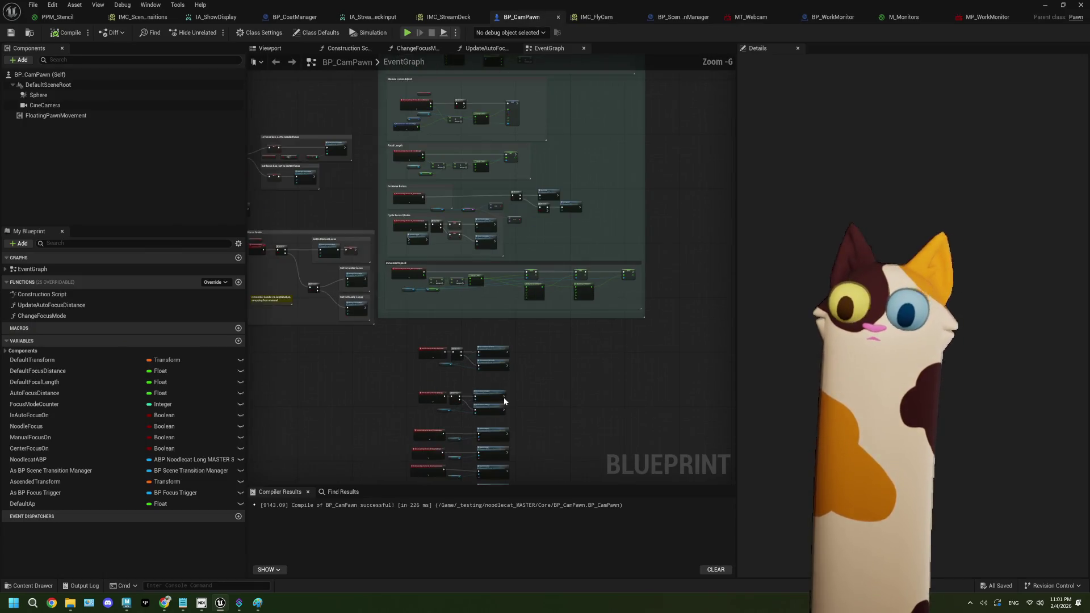
{"action": "scroll", "coordinate": [504, 401], "scroll_direction": "up", "scroll_amount": 5}
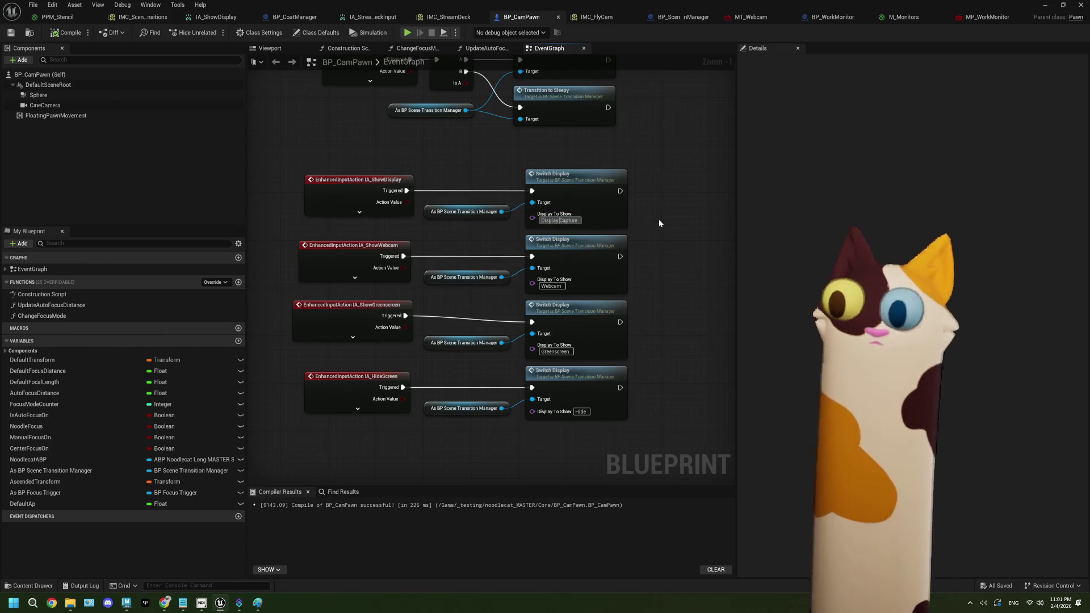
- Delete the debug Print String and reroute nodes from BP_SceneTransitionManager's SwitchDisplay event
{"action": "left_click", "coordinate": [673, 19]}
{"action": "left_click", "coordinate": [439, 224]}
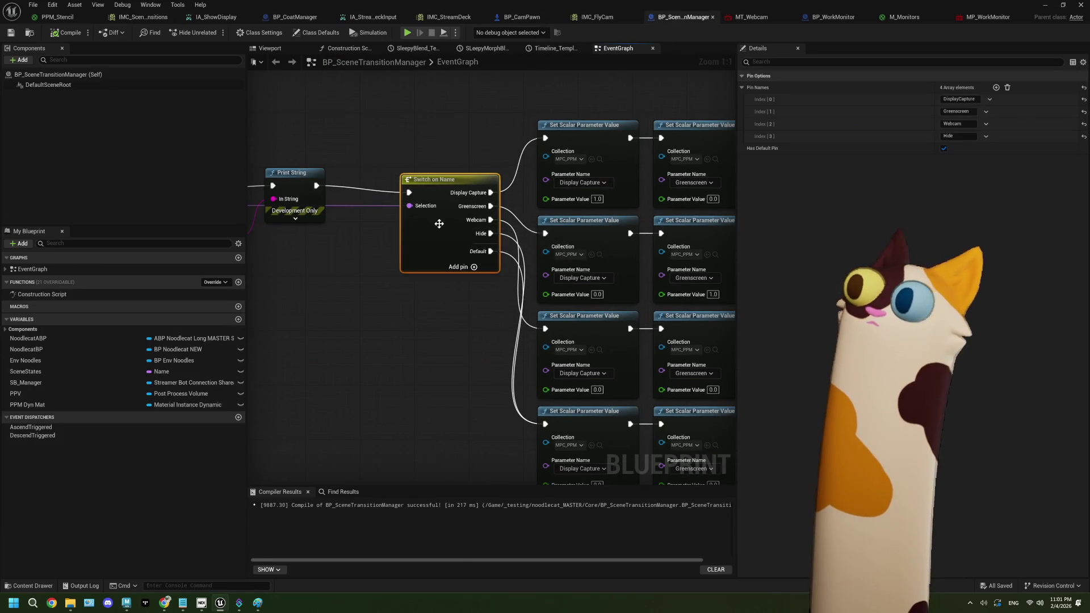
{"action": "mouse_move", "coordinate": [335, 275]}
{"action": "left_mouse_down"}
{"action": "mouse_move", "coordinate": [406, 284]}
{"action": "mouse_move", "coordinate": [293, 200]}
{"action": "mouse_move", "coordinate": [351, 214]}
{"action": "mouse_move", "coordinate": [535, 214]}
{"action": "left_mouse_up"}
{"action": "key", "text": "Delete"}
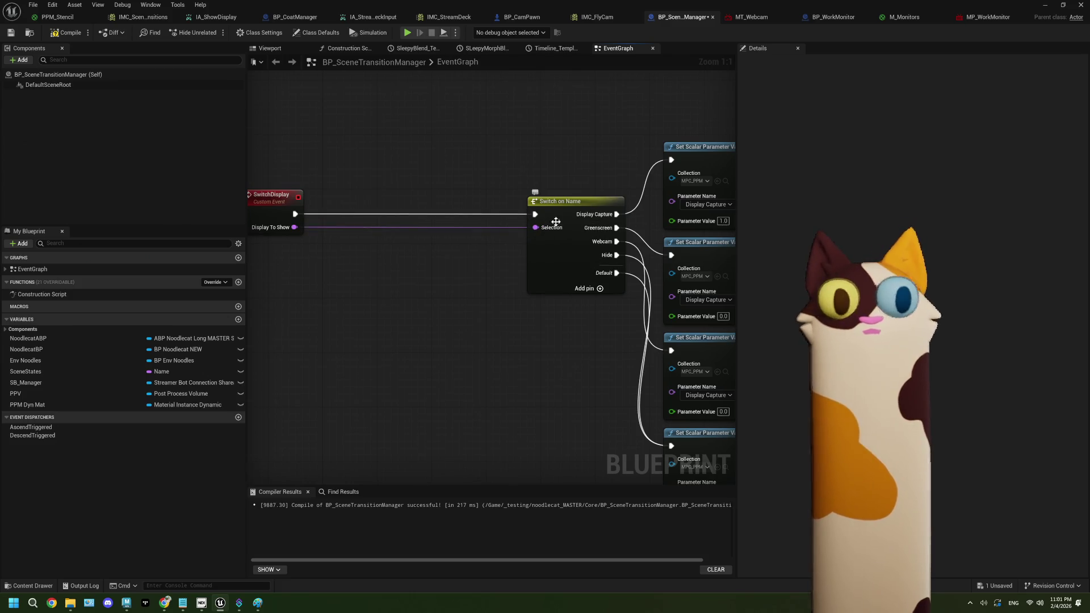
- Recompile BP_SceneTransitionManager and go back to the Noodlecat_Env level editor
{"action": "left_click", "coordinate": [73, 35]}
{"action": "left_click", "coordinate": [10, 33]}
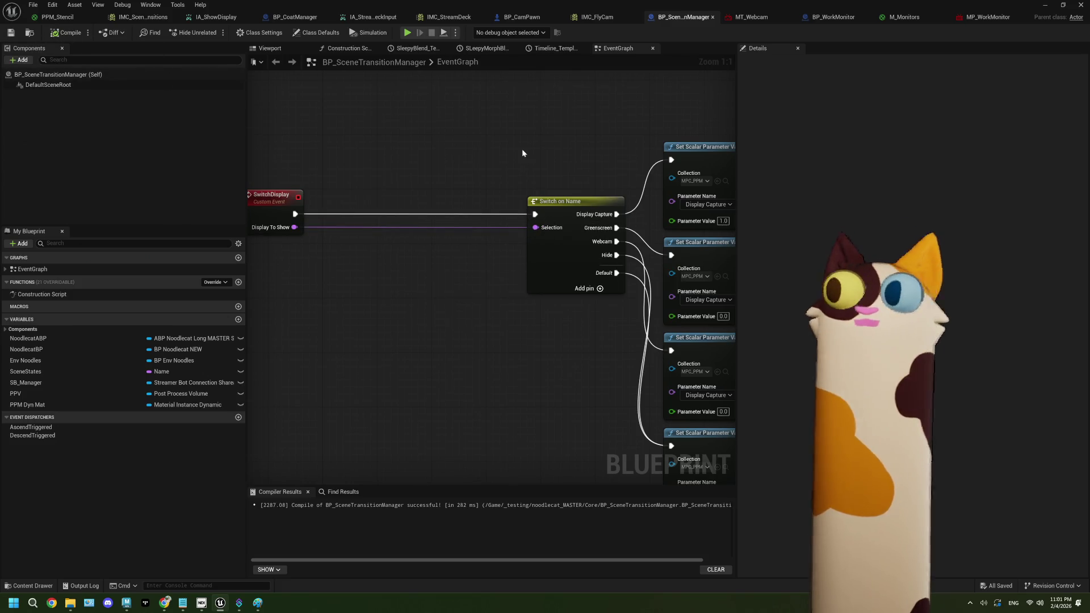
{"action": "left_click", "coordinate": [1045, 5]}
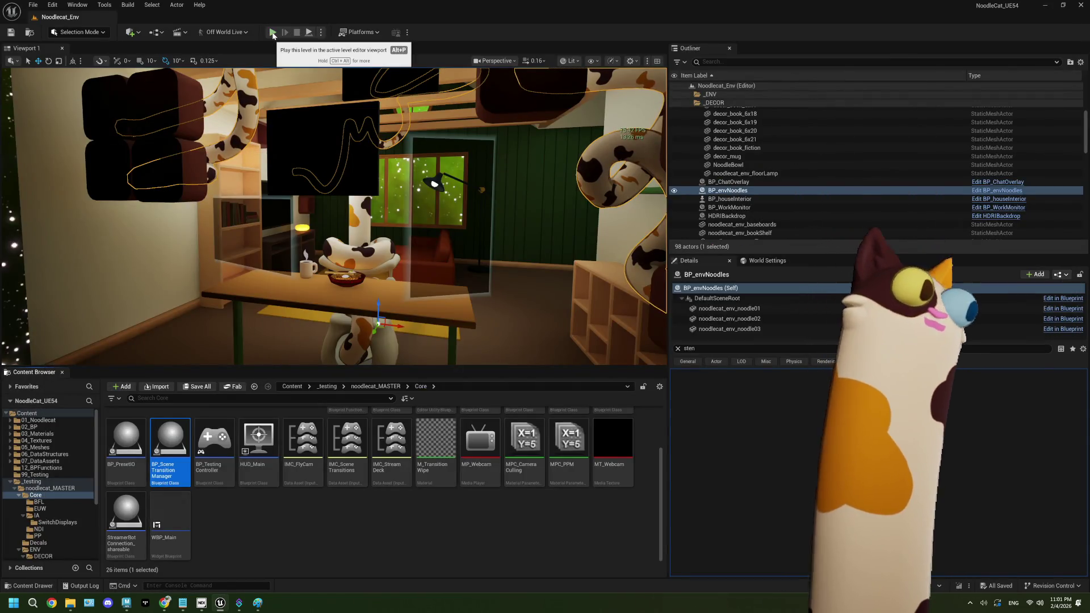
{"action": "left_click", "coordinate": [273, 32]}
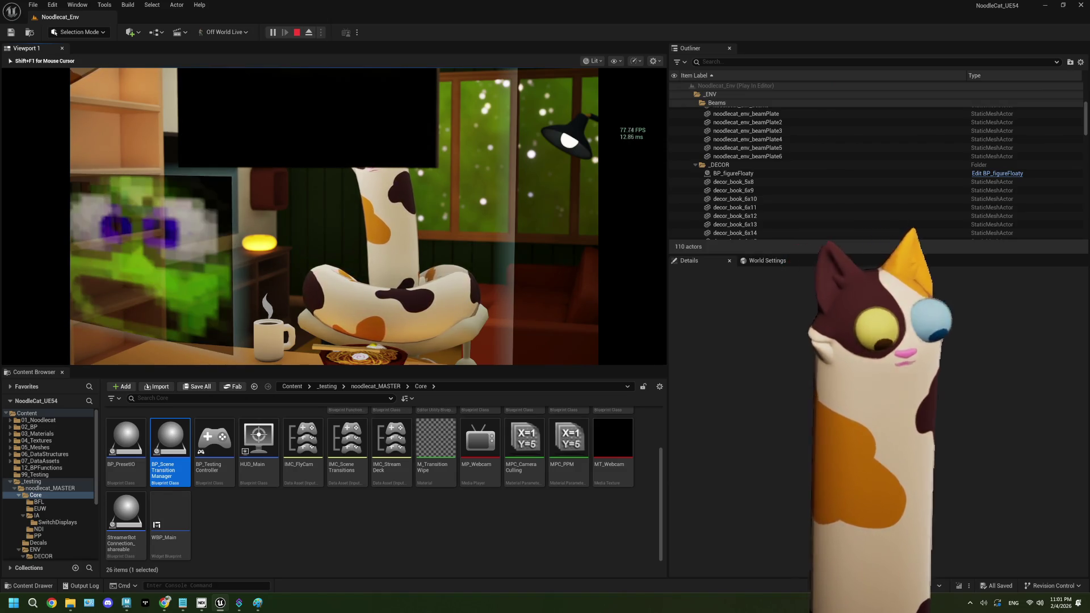
{"action": "key", "text": "Escape"}
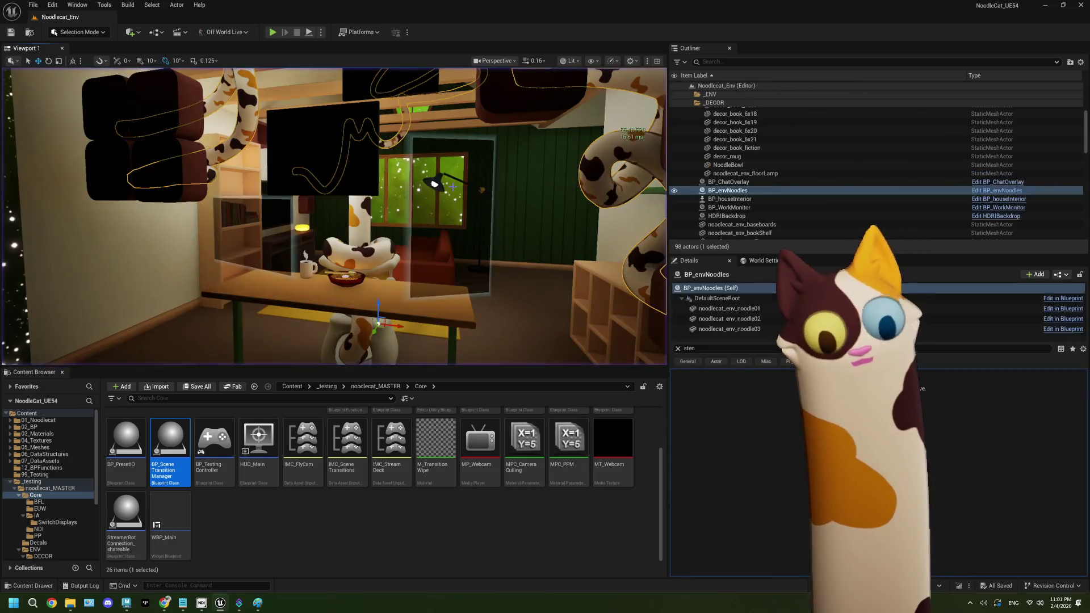
{"action": "left_click", "coordinate": [336, 504]}
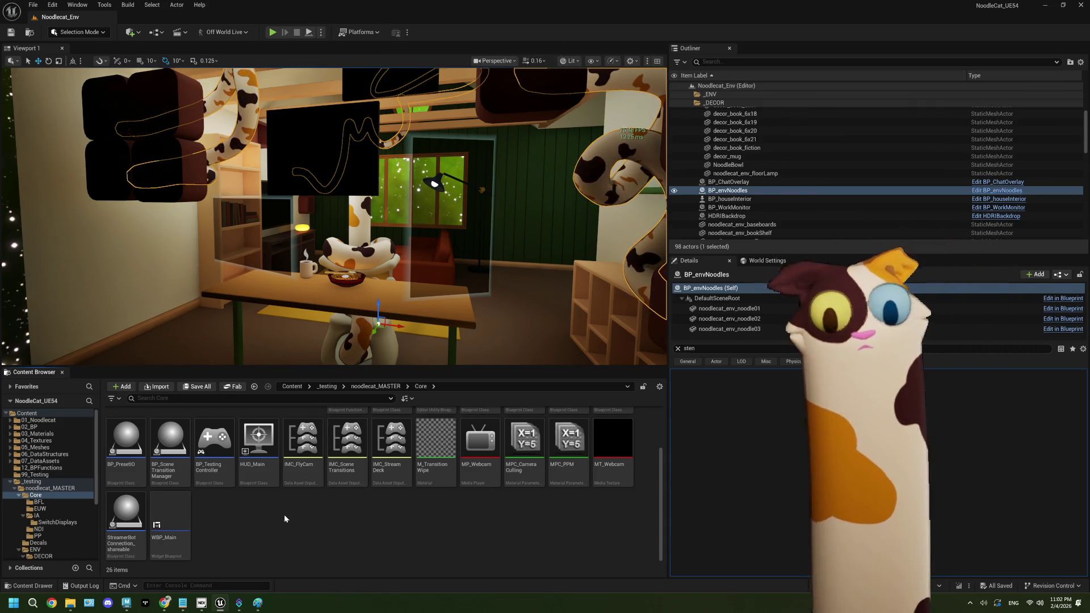
{"action": "left_click", "coordinate": [182, 605]}
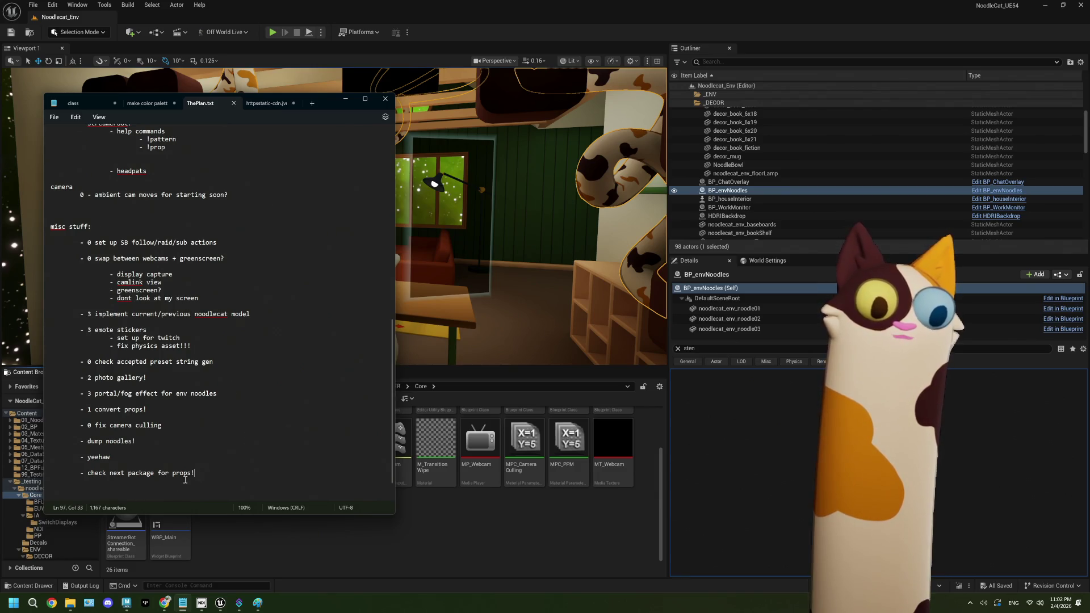
{"action": "left_click_drag", "start_coordinate": [205, 474], "coordinate": [77, 477]}
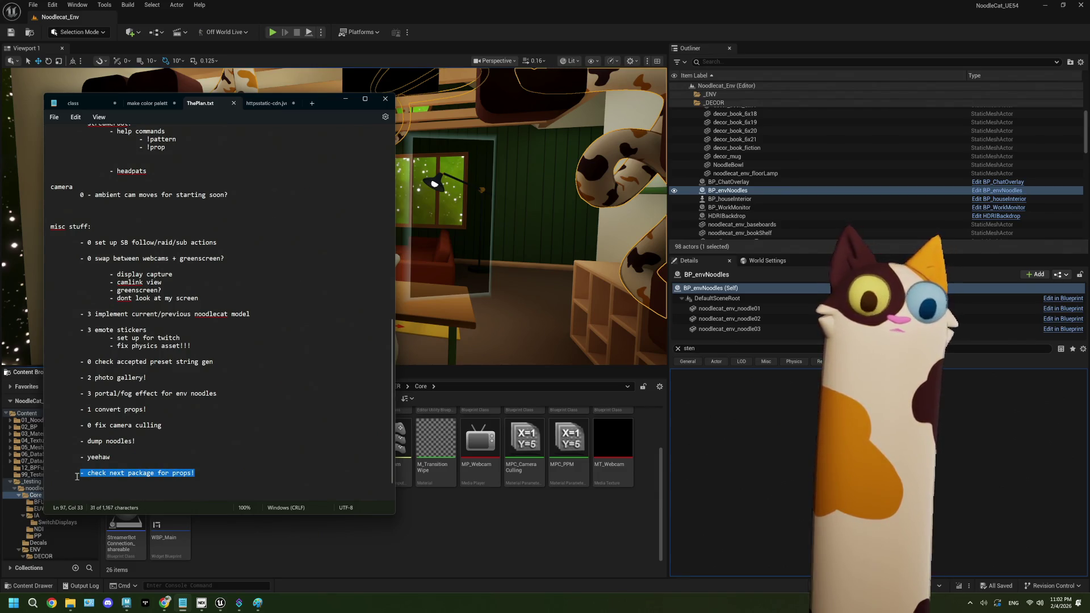
{"action": "left_click", "coordinate": [464, 521]}
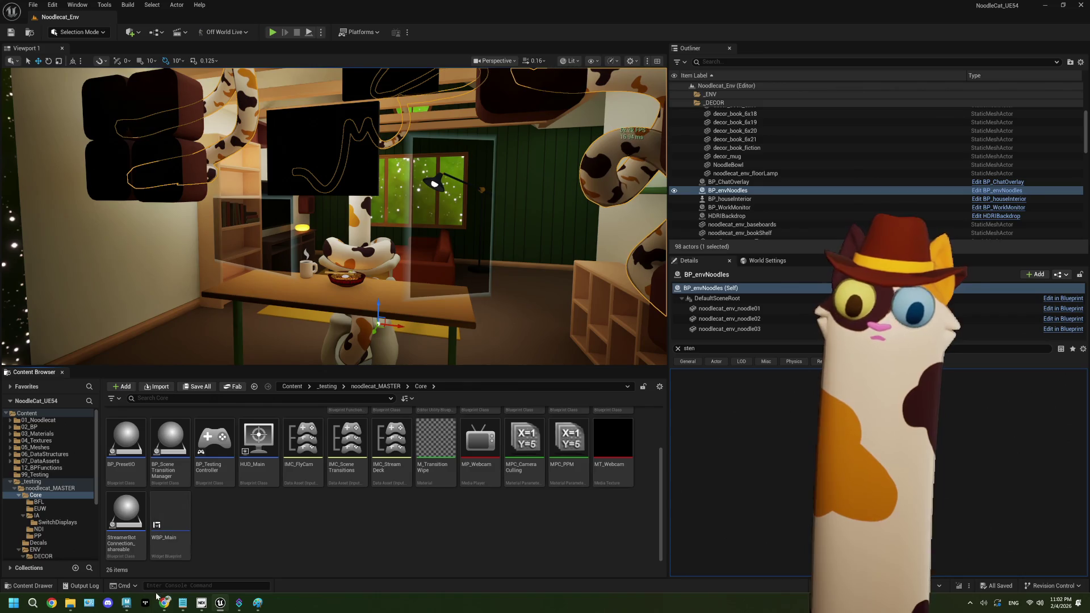
- In ThePlan.txt, add the indented note 'make nice screen for this' under 'dont look at my screen'
{"action": "mouse_move", "coordinate": [161, 603]}
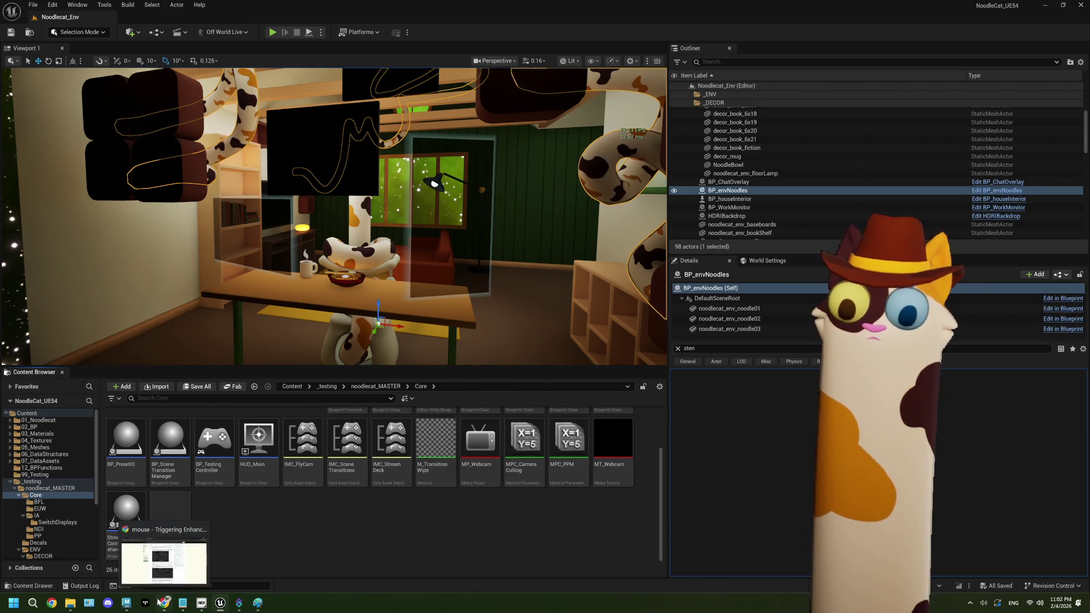
{"action": "left_click", "coordinate": [191, 606]}
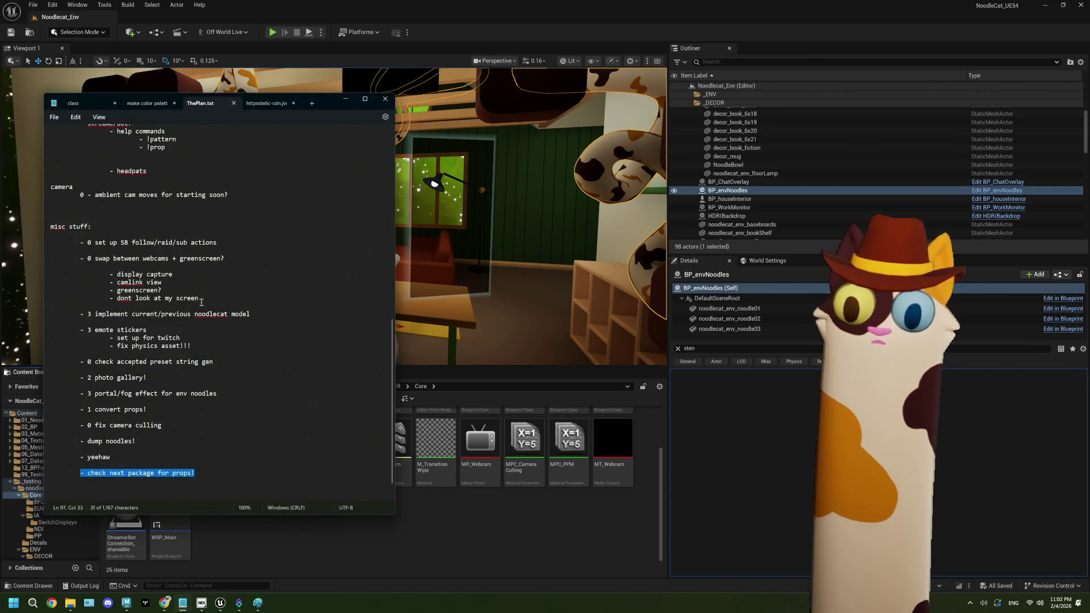
{"action": "left_click", "coordinate": [201, 302]}
{"action": "left_click_drag", "start_coordinate": [202, 302], "coordinate": [153, 298]}
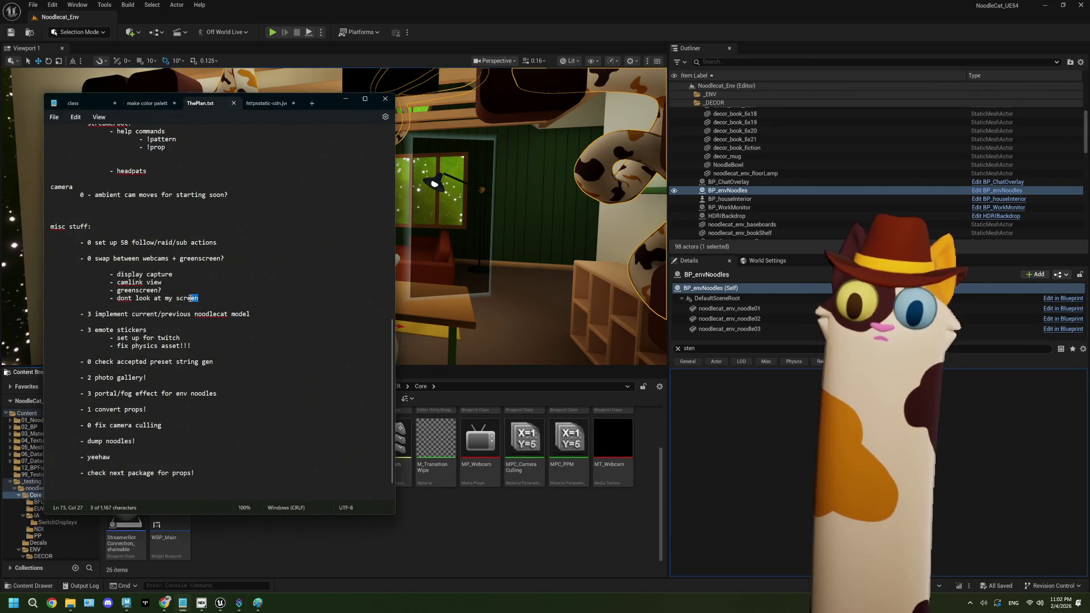
{"action": "left_click", "coordinate": [211, 298]}
{"action": "key", "text": "Return"}
{"action": "key", "text": "Tab"}
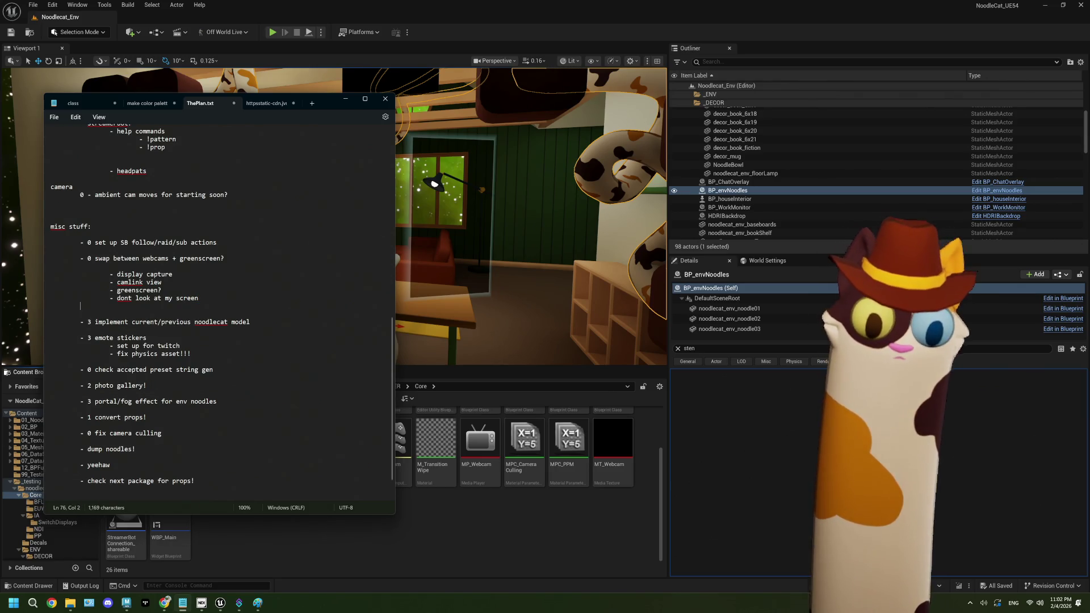
{"action": "type", "text": "- mak"}
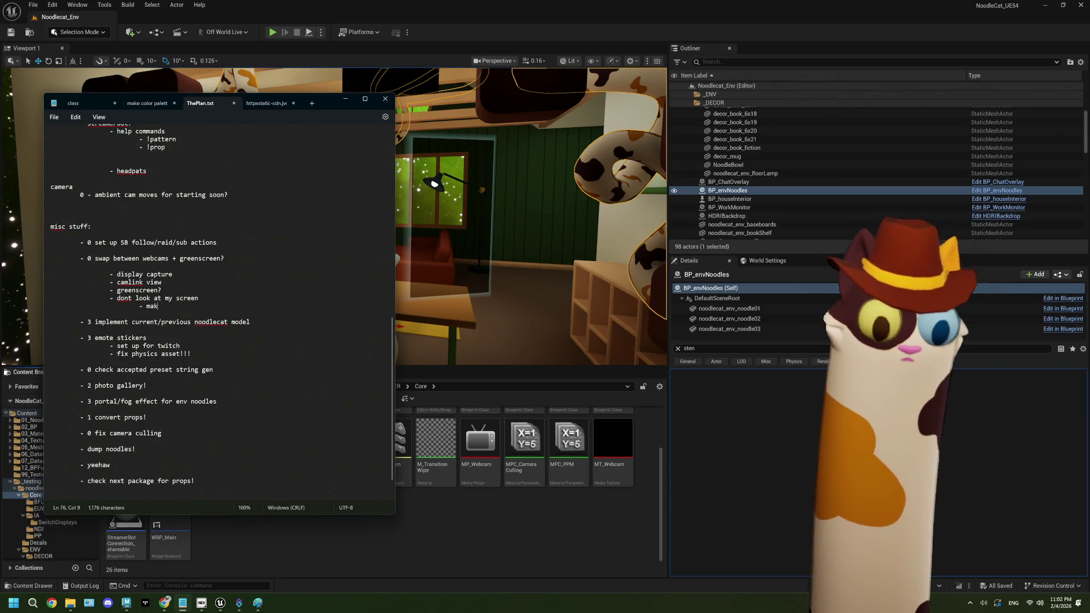
{"action": "type", "text": "e nice screen for this"}
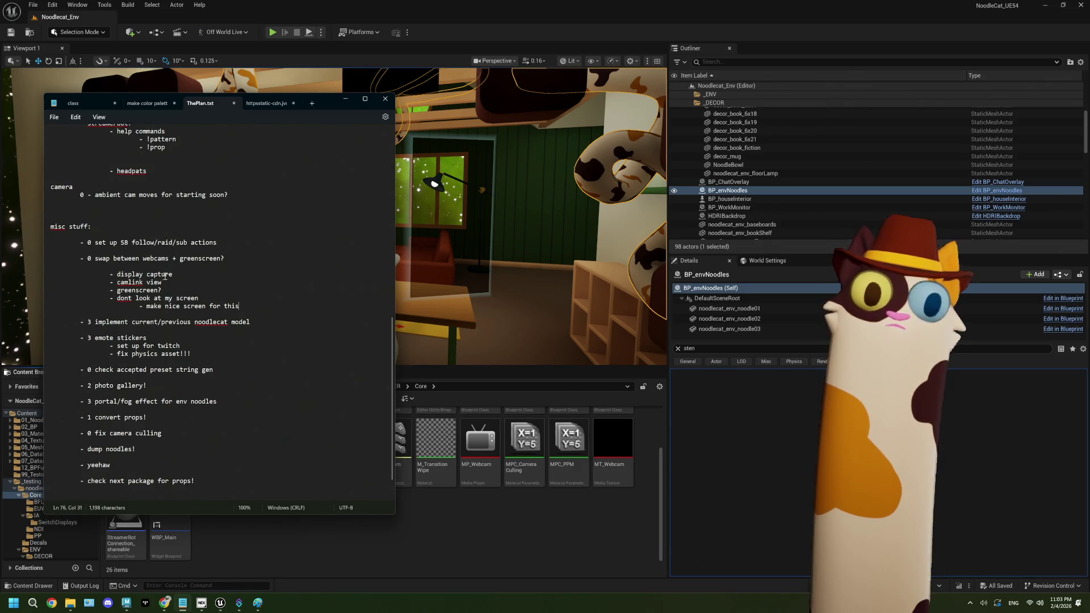
- Look over the camlink view and accepted preset lines, then hide Notepad and return to Unreal
{"action": "left_click_drag", "start_coordinate": [161, 282], "coordinate": [117, 283]}
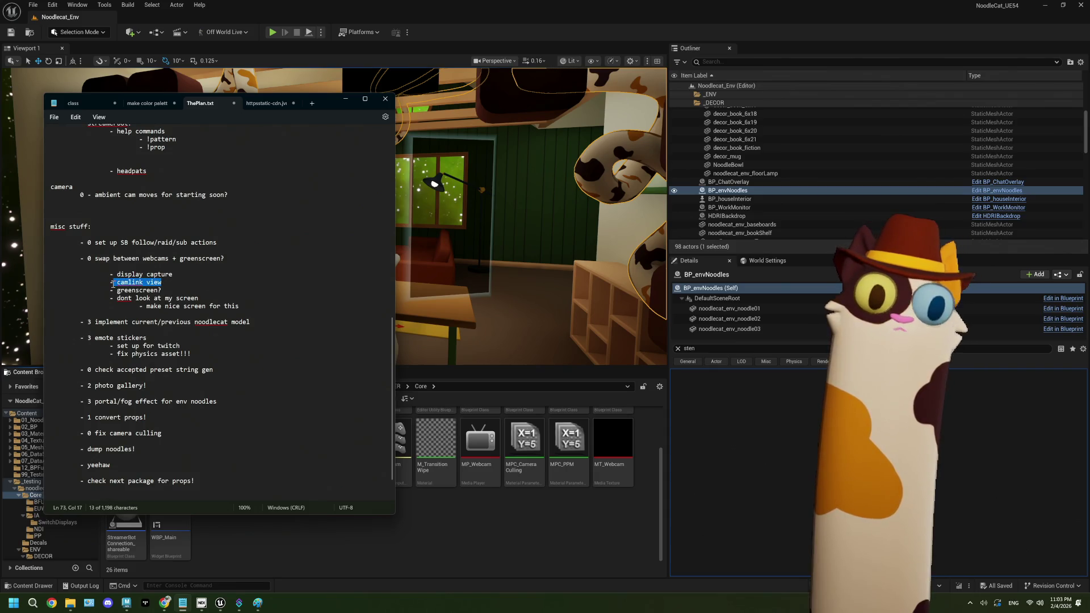
{"action": "left_click_drag", "start_coordinate": [163, 283], "coordinate": [171, 282]}
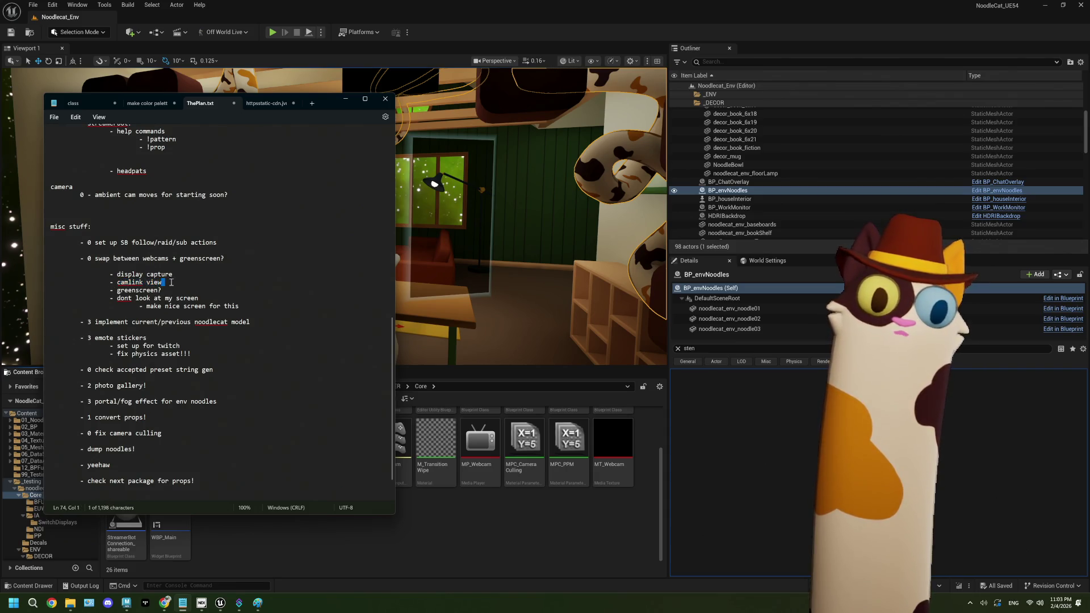
{"action": "left_click", "coordinate": [226, 283]}
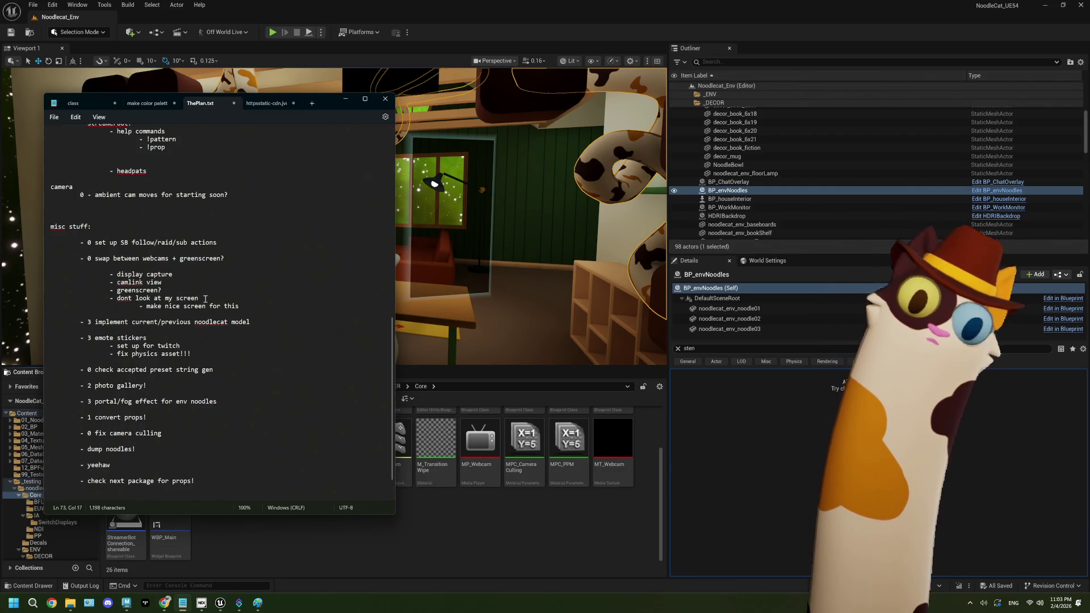
{"action": "left_click", "coordinate": [205, 299]}
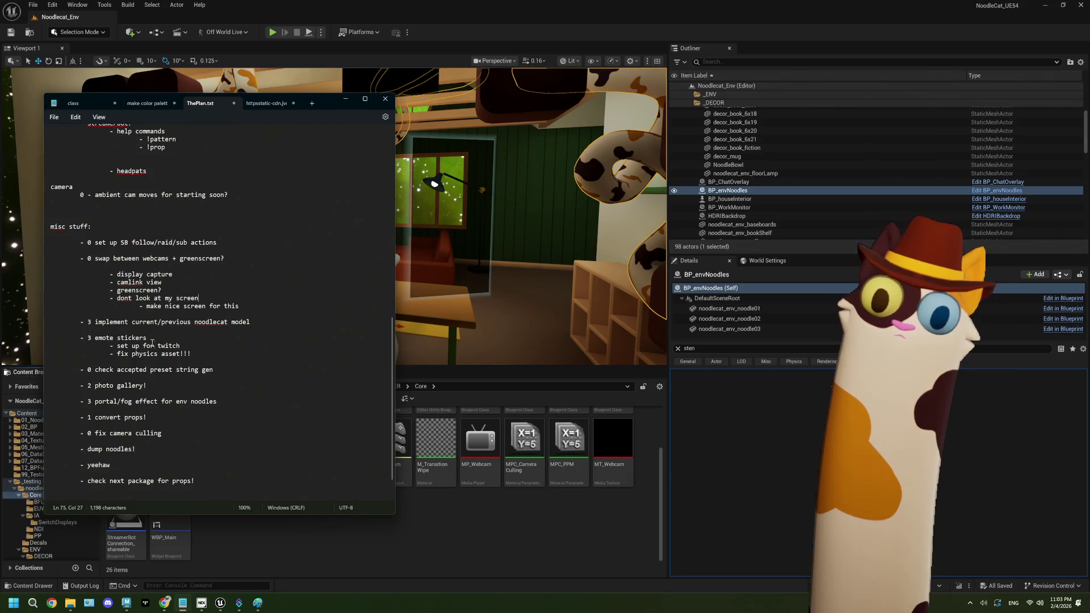
{"action": "left_click", "coordinate": [145, 372]}
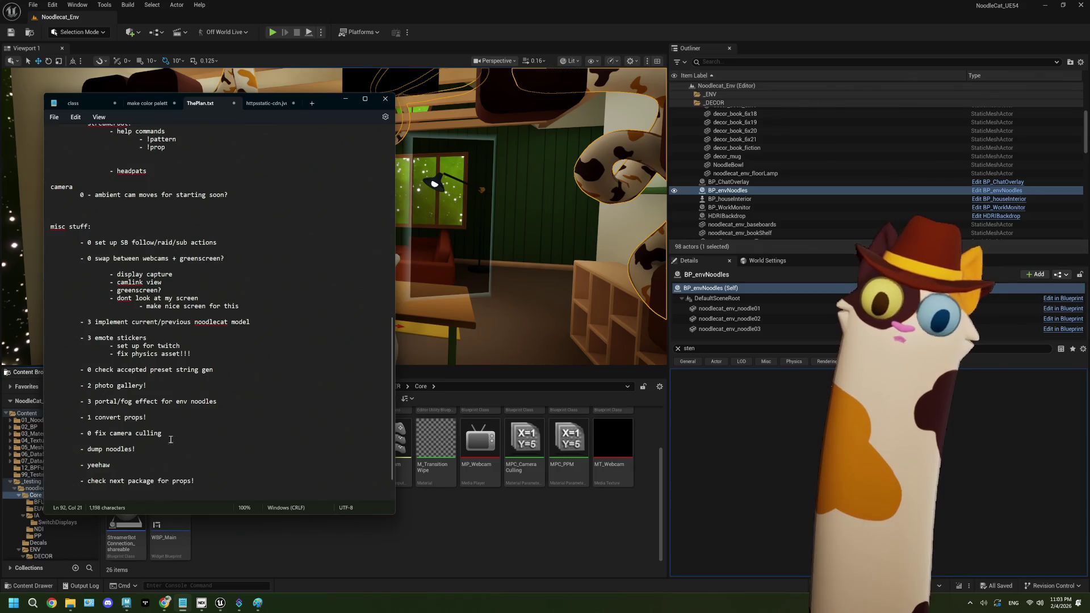
{"action": "left_click", "coordinate": [466, 525]}
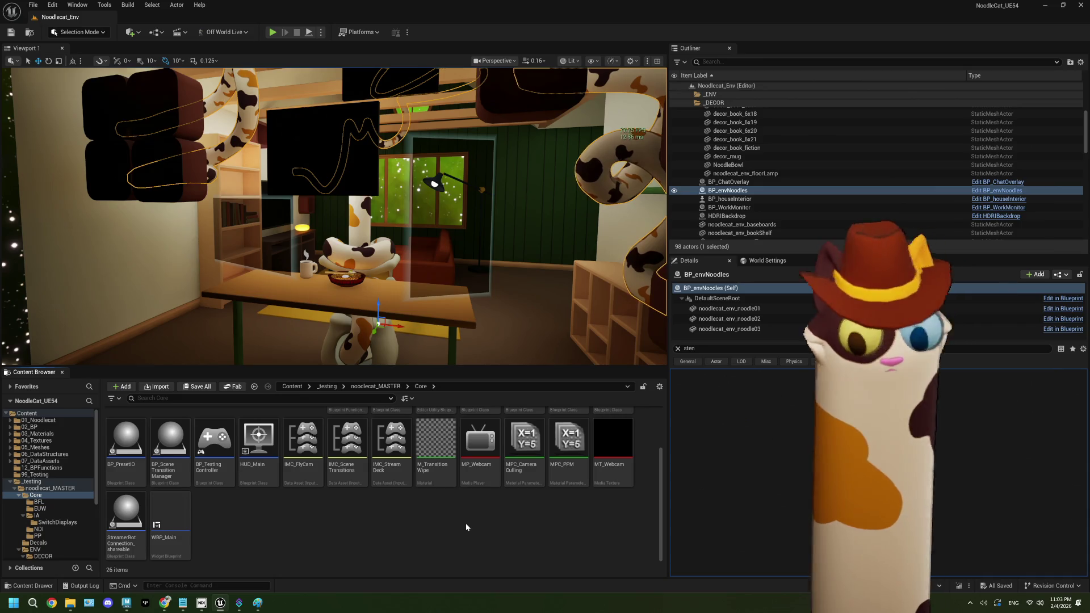
- Package the project for Windows, choosing the Windows folder as the output location
{"action": "left_click", "coordinate": [358, 32]}
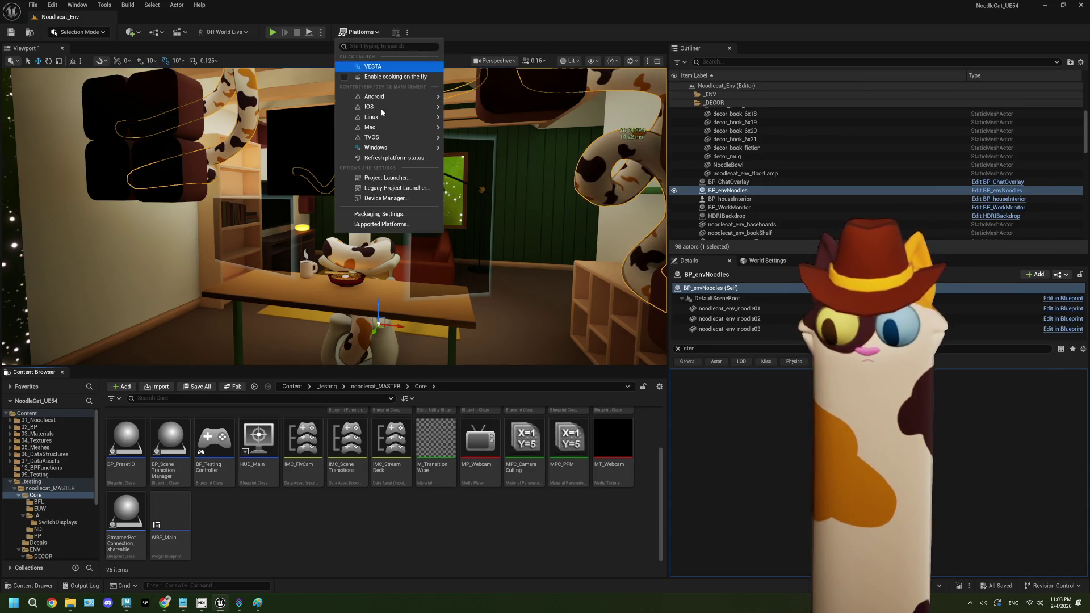
{"action": "mouse_move", "coordinate": [421, 148]}
{"action": "left_click", "coordinate": [479, 171]}
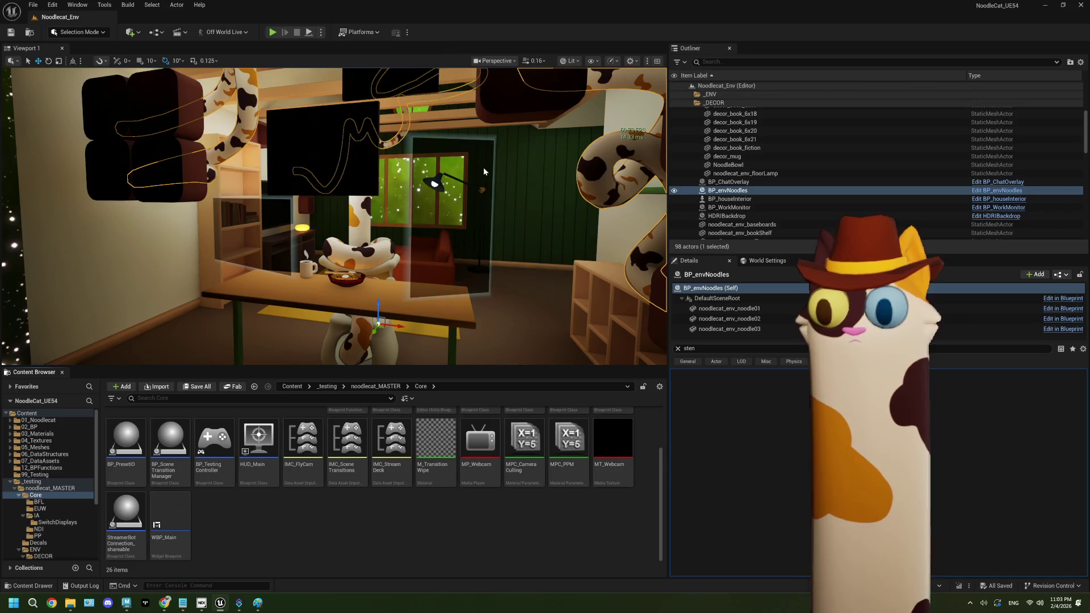
{"action": "left_click", "coordinate": [140, 69]}
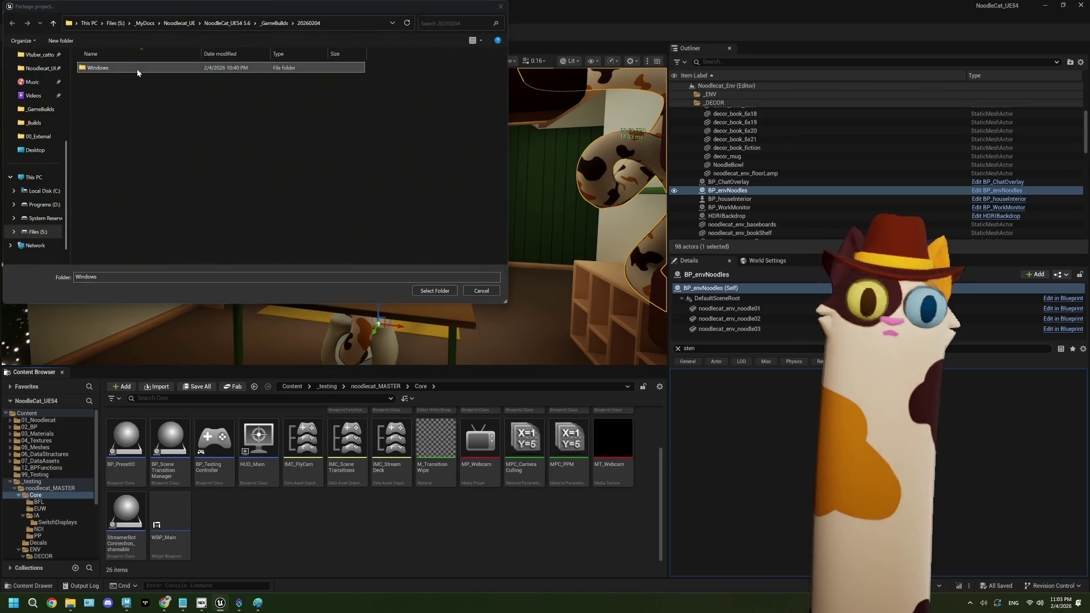
{"action": "left_click", "coordinate": [435, 291]}
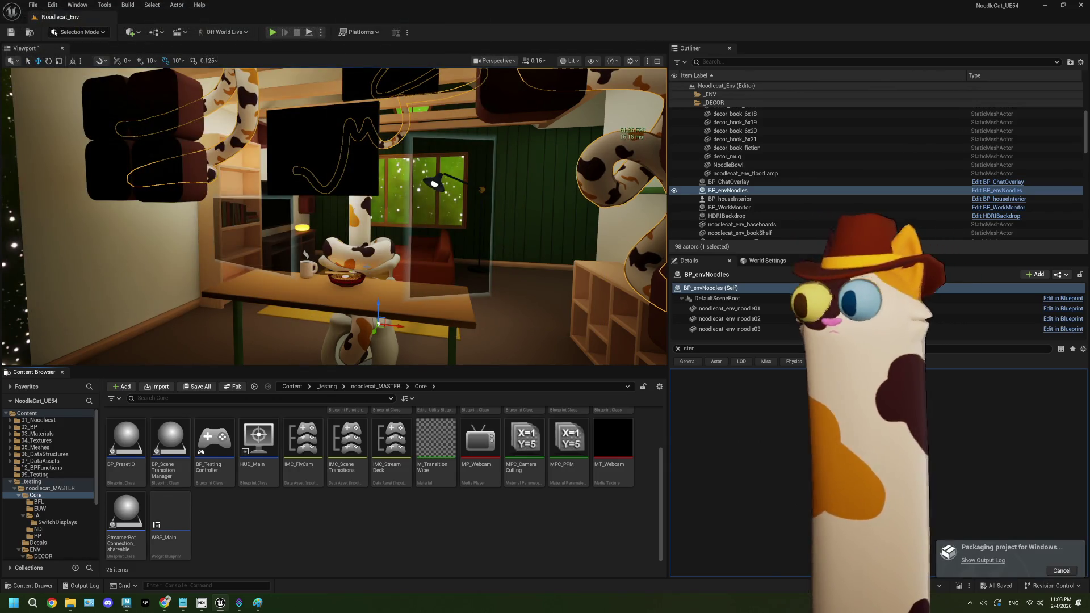